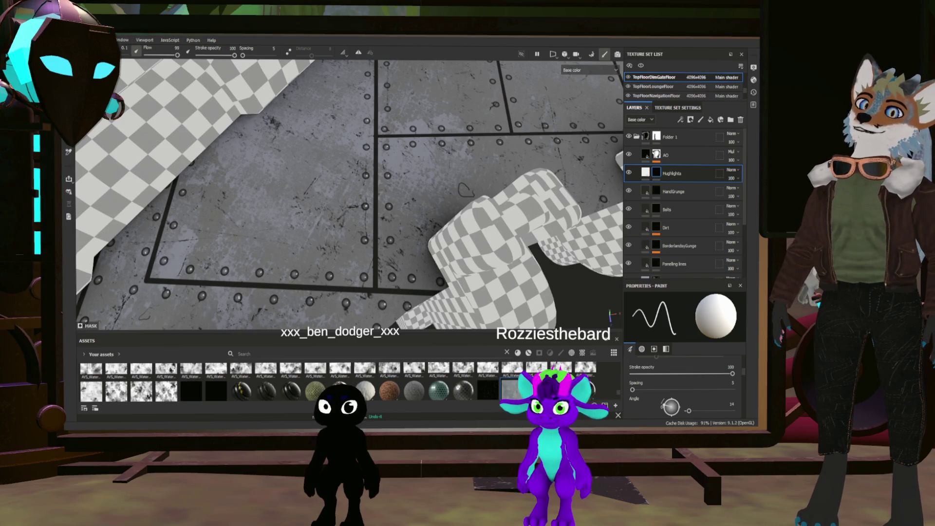
- Orbit around the riveted floor panels to review the finished layer stack
mouse_move(465, 190)
left_mouse_down("alt")
mouse_move(331, 271)
mouse_move(312, 253)
left_mouse_up("alt")
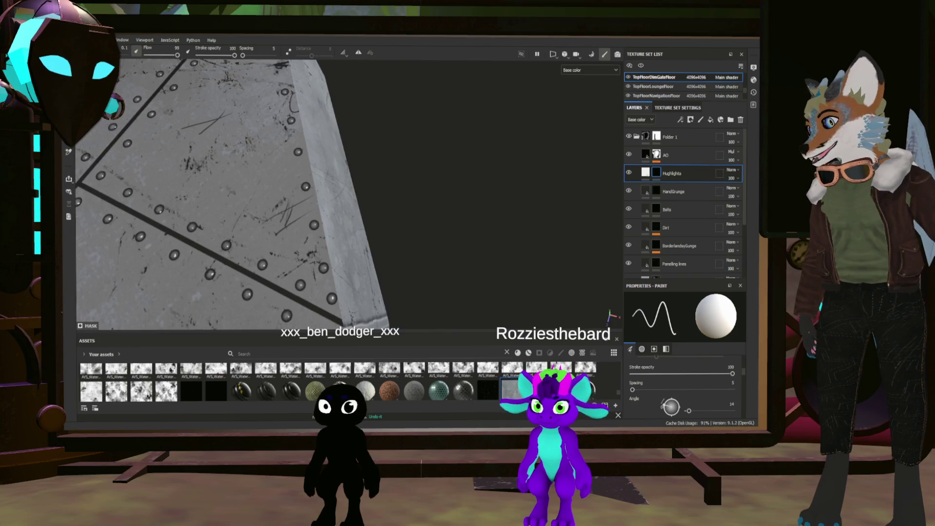
- Save the floor project with Ctrl+S and pull back to view the whole gear ring
key("ctrl+s")
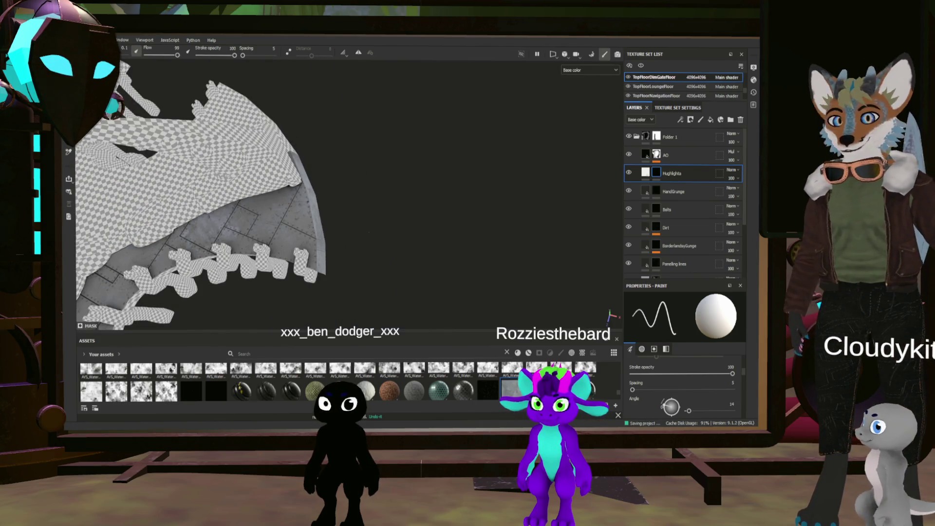
scroll(233, 210, "up", 3)
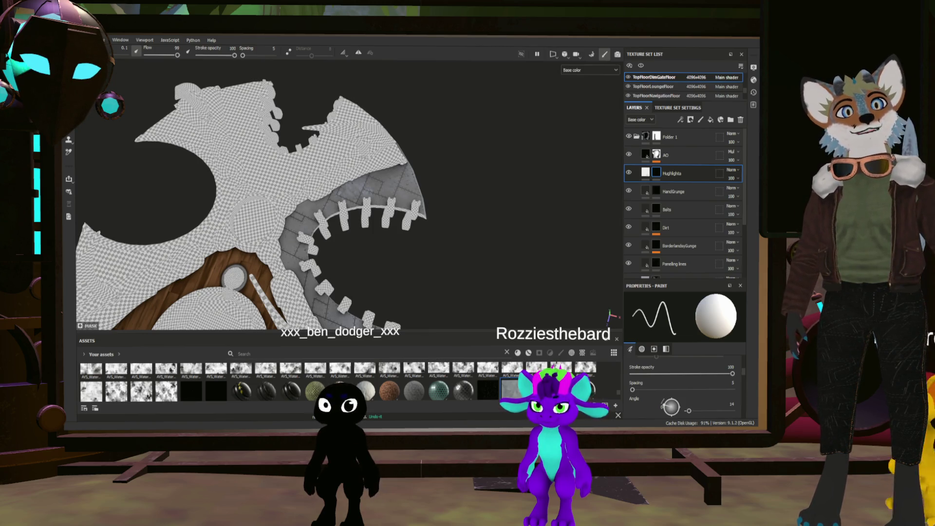
scroll(300, 195, "up", 5)
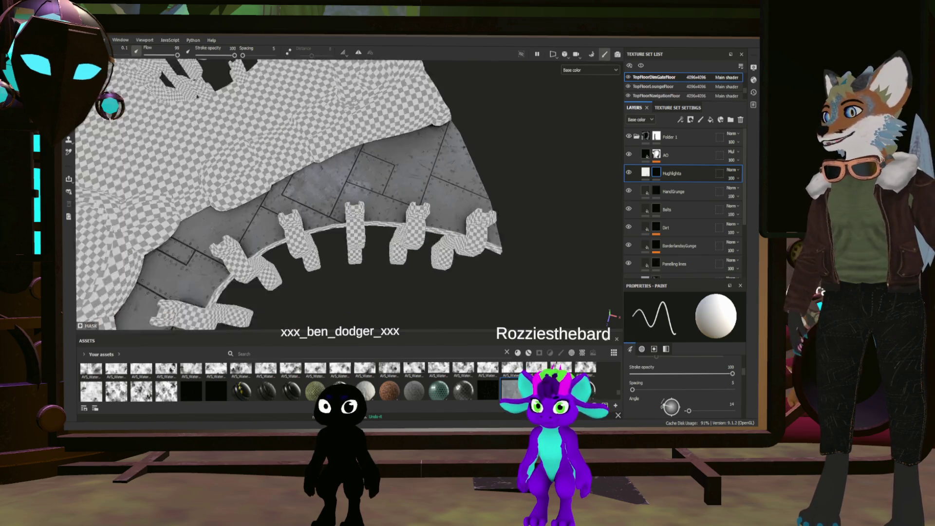
left_click_drag(299, 195, 431, 209, "alt")
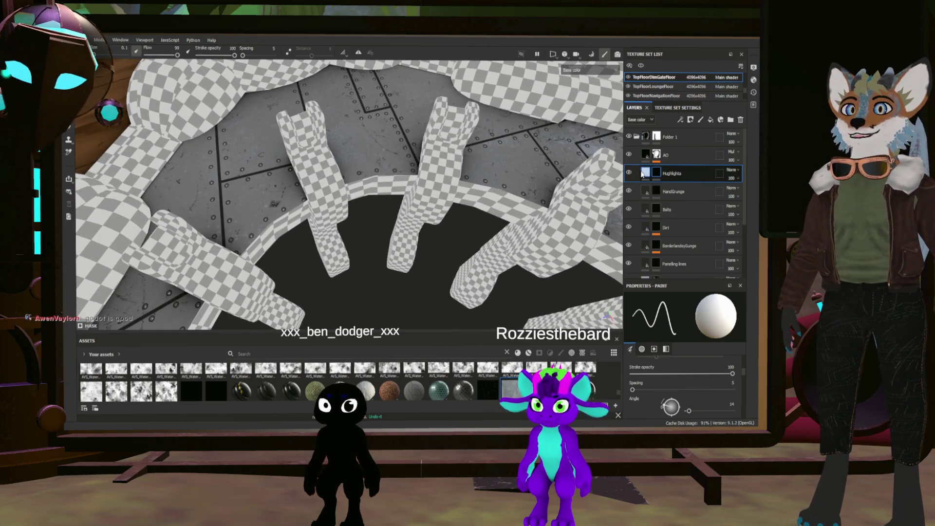
- Duplicate the Highlights layer into Highlights copy 1 and select the copy's mask
left_click(646, 174)
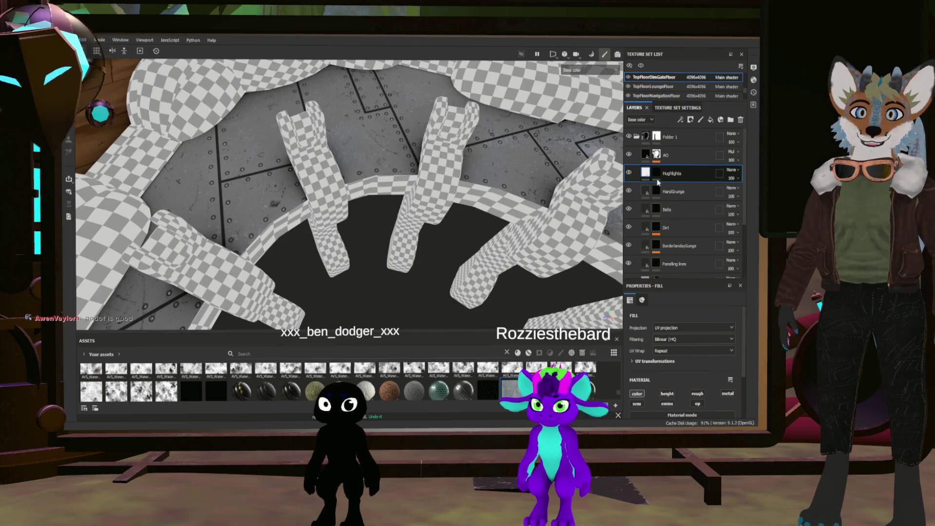
key("ctrl+d")
left_click(657, 174)
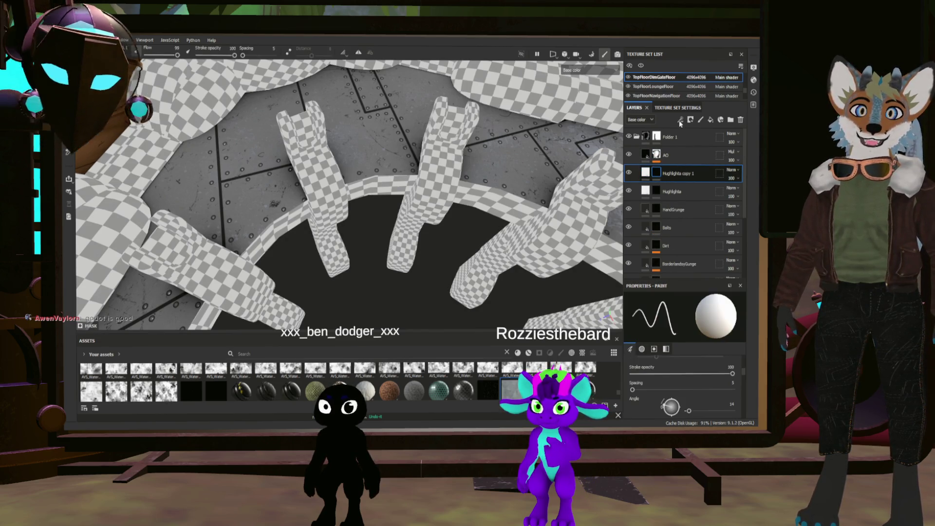
- Paint a white highlight along the diagonal panel seam, then pull back to the gear ring
left_click_drag(351, 195, 385, 199, "alt")
left_click_drag(202, 179, 355, 145)
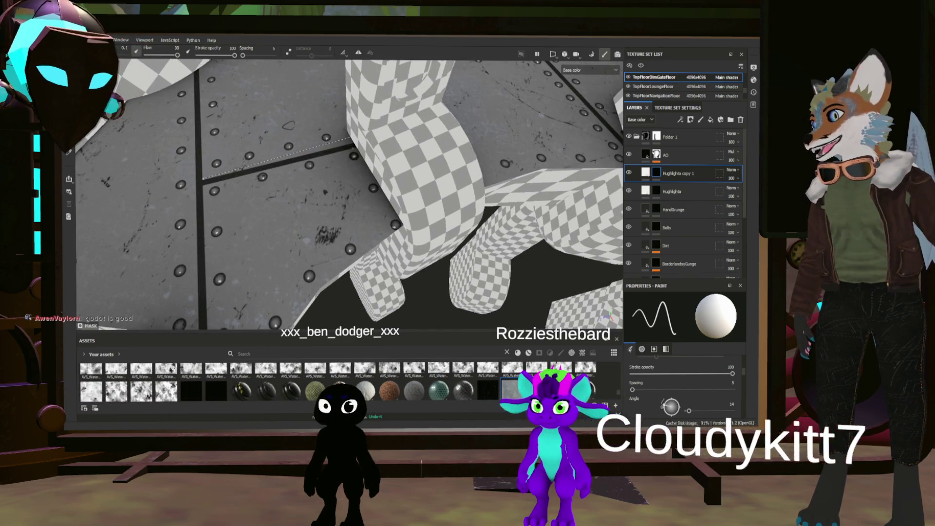
mouse_move(351, 195)
left_mouse_down("alt")
mouse_move(336, 180)
mouse_move(368, 205)
left_mouse_up("alt")
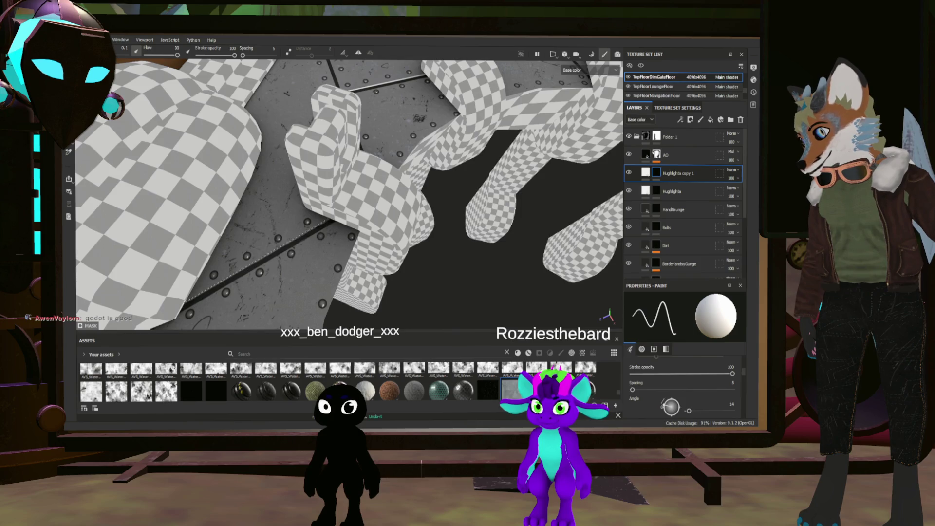
left_click_drag(341, 195, 440, 236, "alt")
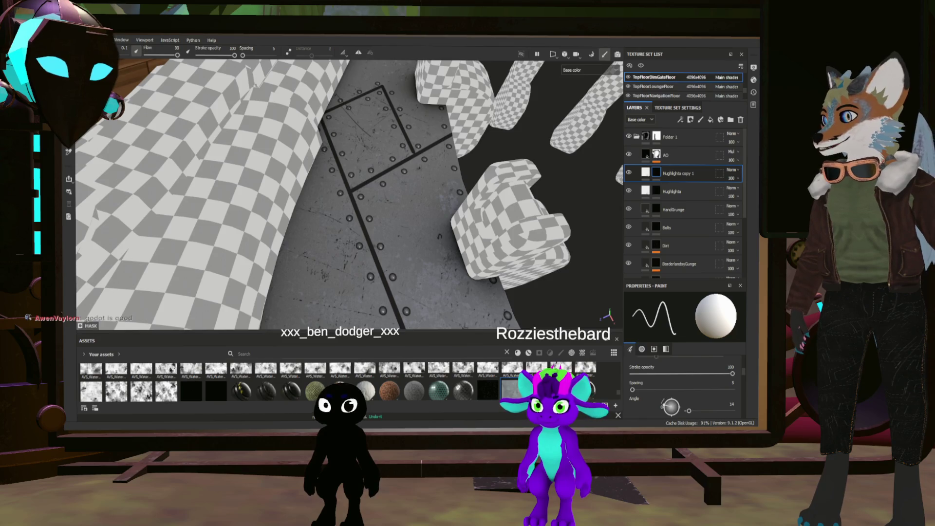
key("shift")
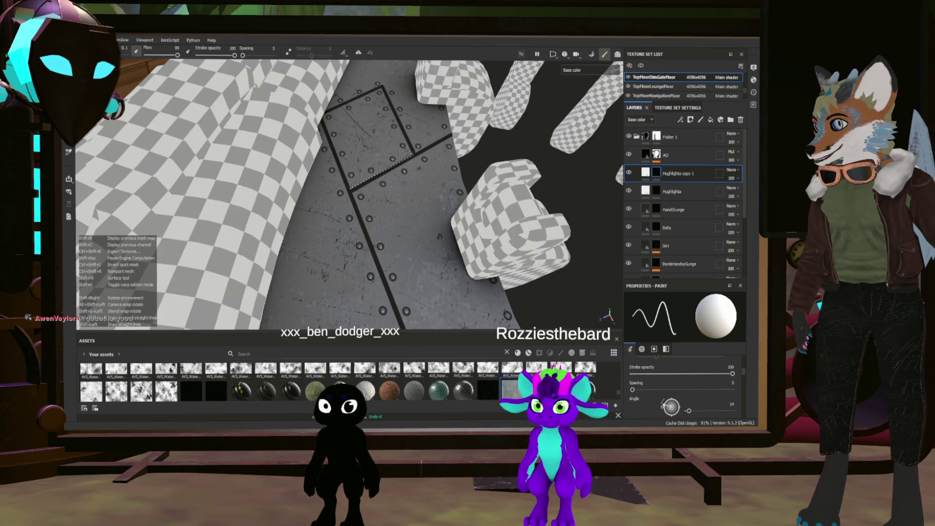
- Zoom in on the riveted plates beside the gear teeth
left_click_drag(440, 236, 380, 205, "alt")
scroll(350, 195, "up", 5)
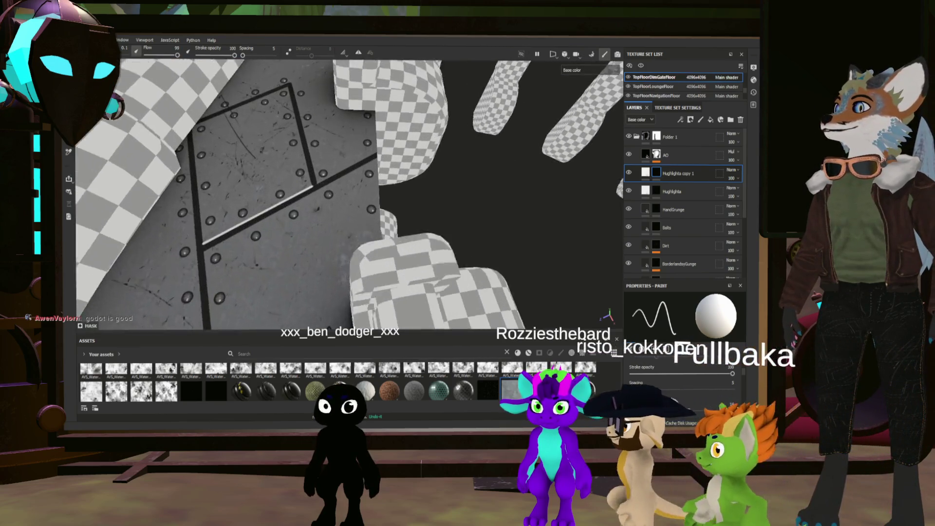
left_click_drag(361, 146, 376, 132, "alt")
scroll(376, 133, "up", 5)
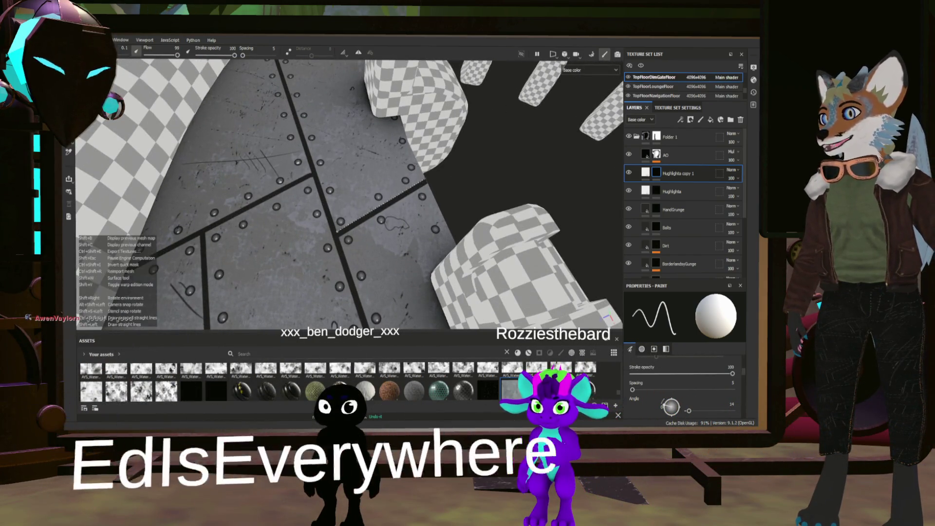
scroll(349, 194, "down", 8)
scroll(349, 194, "up", 6)
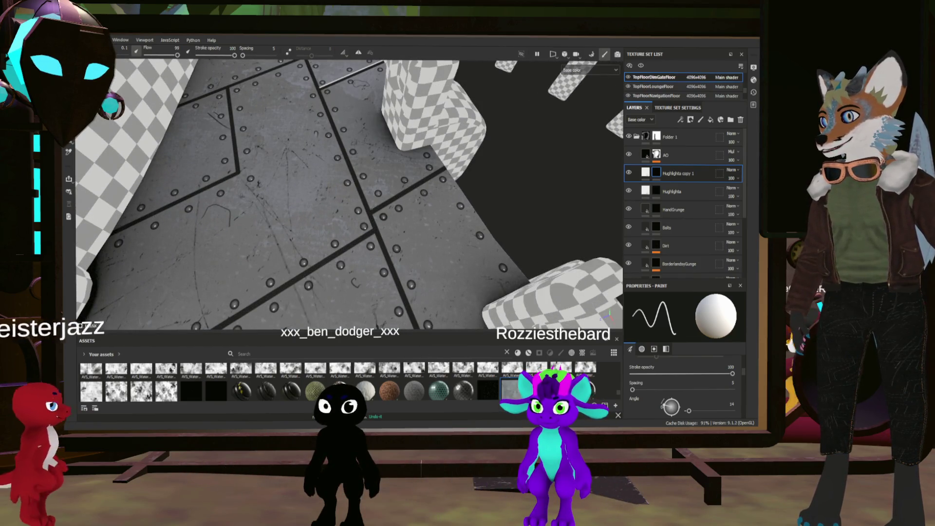
- Shift-click a straight white highlight line along the diagonal seam on Highlights copy 1
key("shift")
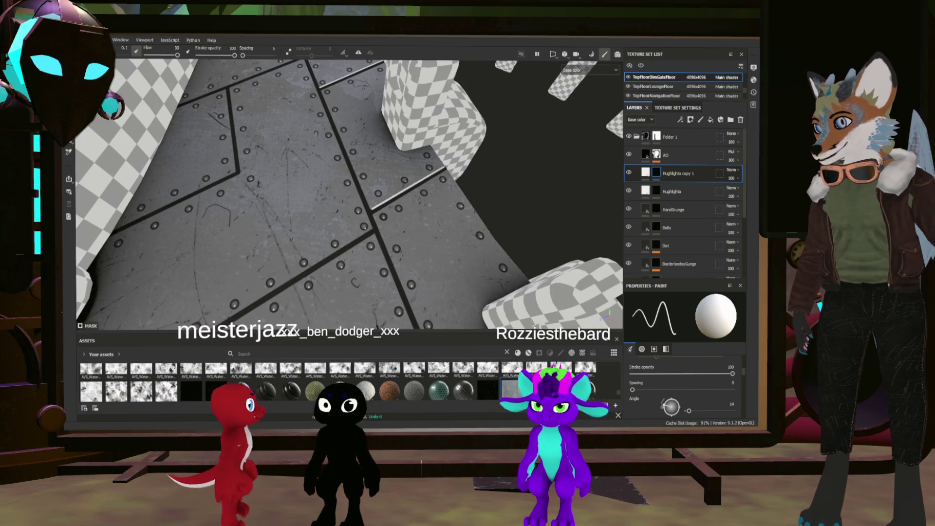
scroll(349, 195, "down", 8)
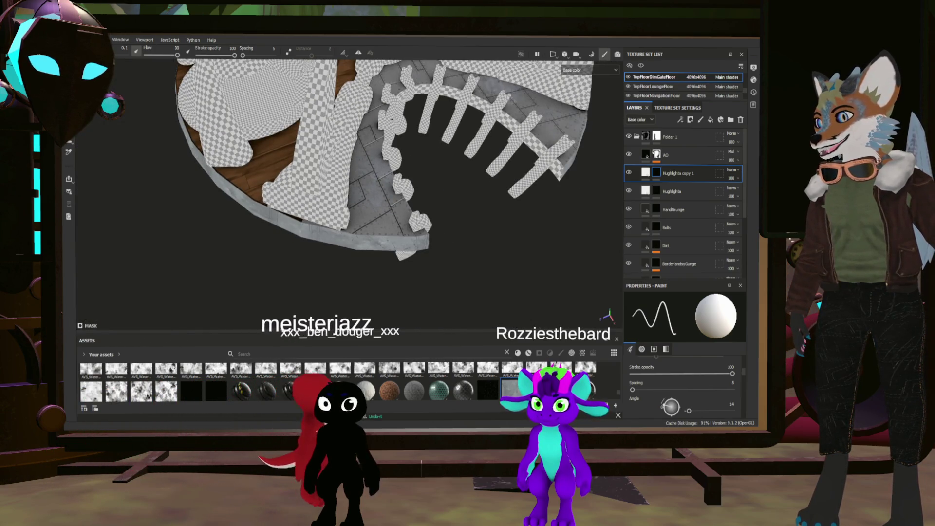
scroll(350, 194, "up", 6)
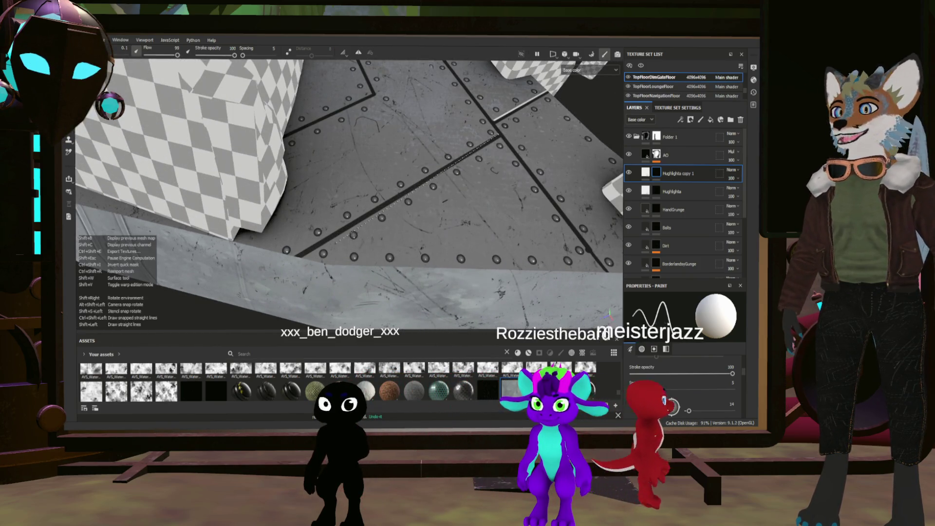
left_click(296, 255, "shift")
scroll(349, 194, "down", 4)
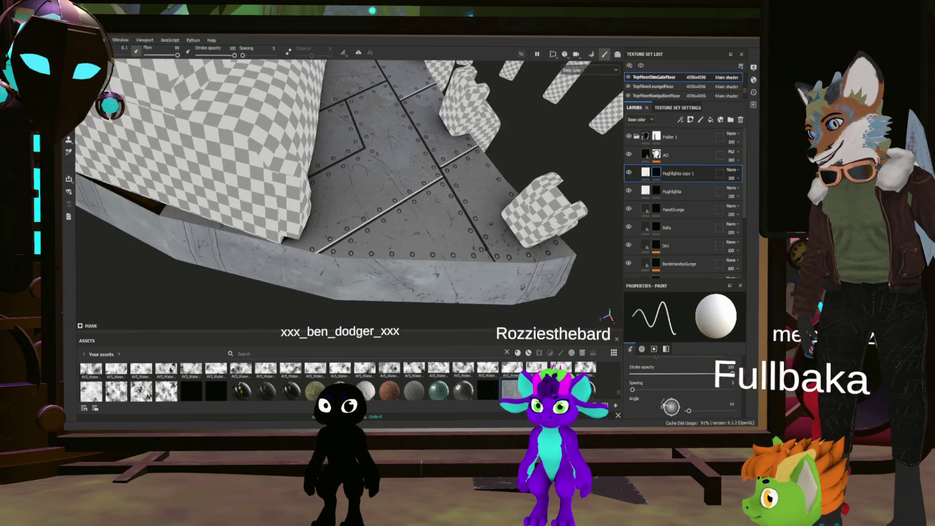
scroll(349, 194, "up", 3)
scroll(349, 194, "up", 3)
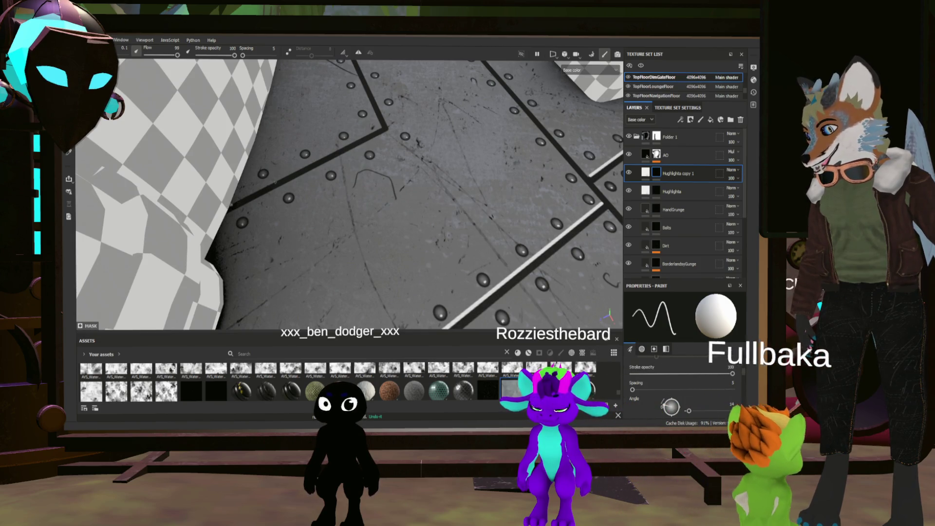
left_click_drag(350, 194, 429, 165, "alt")
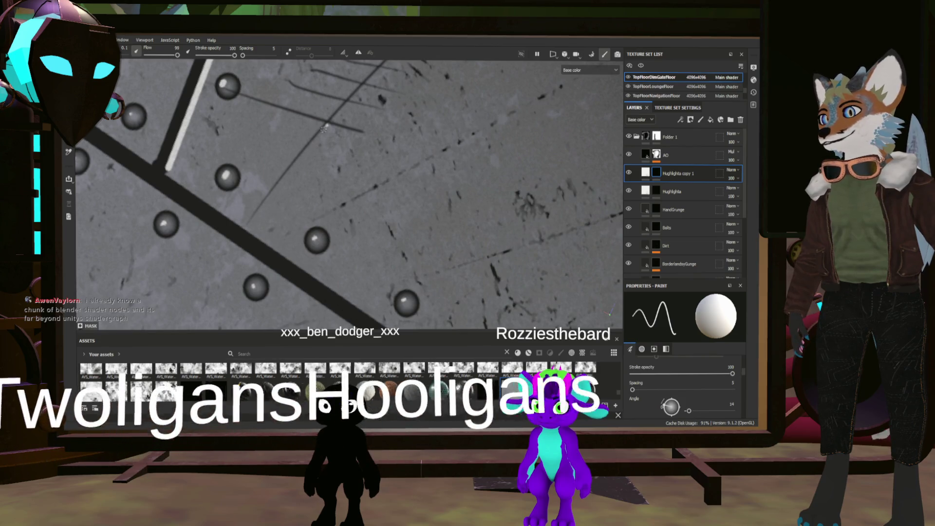
- Paint a bright white highlight dash along the thin diagonal scratch
left_click_drag(306, 146, 322, 130)
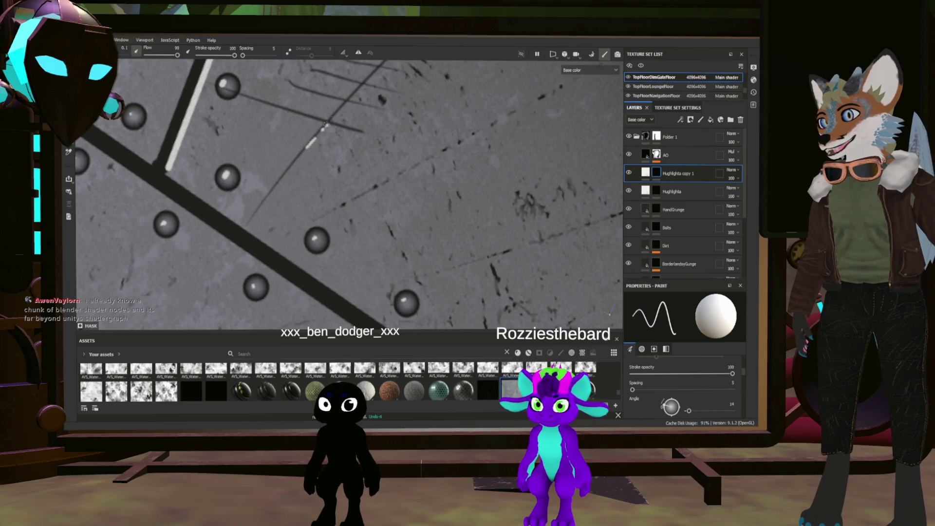
- Add another short highlight on the scratch, then orbit low to review the riveted panels
scroll(325, 119, "down", 2)
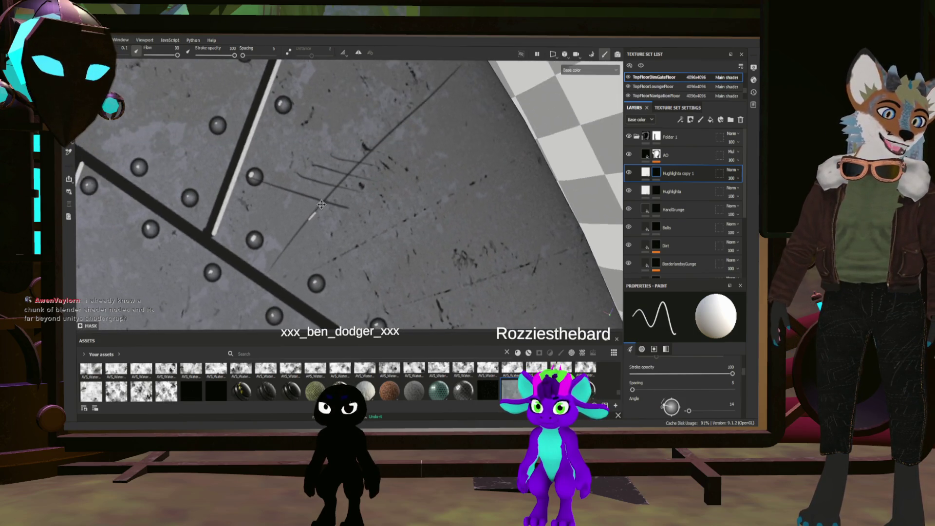
scroll(339, 216, "up", 4)
middle_click_drag(339, 216, 339, 216, "alt")
scroll(338, 215, "down", 5)
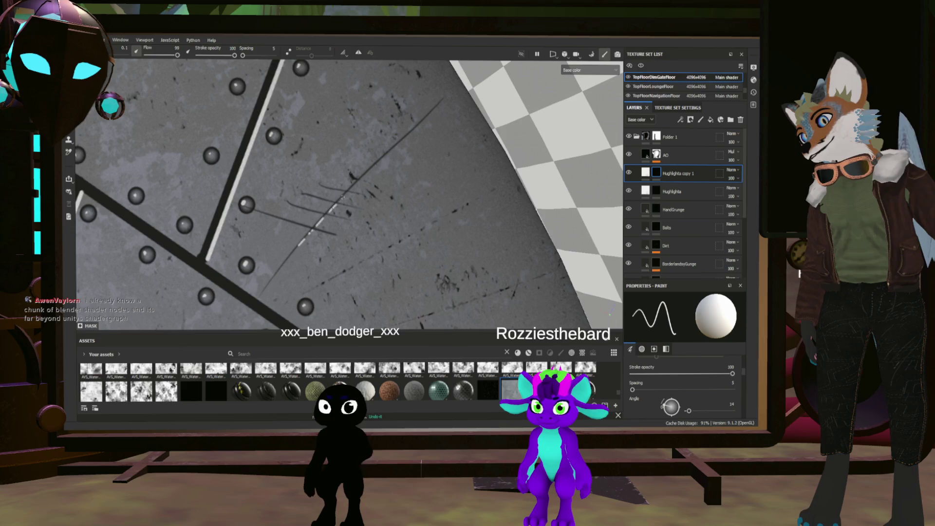
mouse_move(379, 147)
left_mouse_down("alt")
mouse_move(584, 158)
mouse_move(463, 199)
left_mouse_up("alt")
scroll(453, 205, "up", 5)
scroll(453, 205, "up", 3)
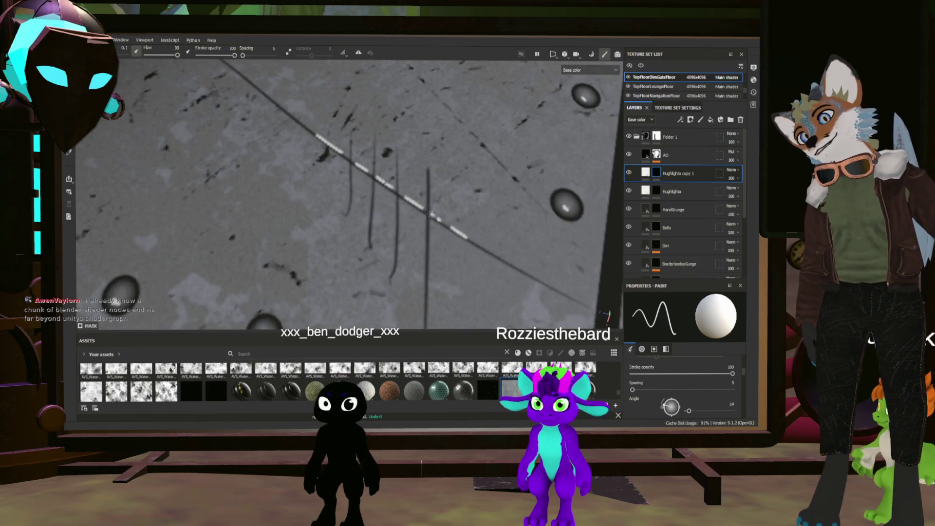
scroll(418, 162, "down", 5)
mouse_move(418, 162)
left_mouse_down("alt")
mouse_move(372, 125)
mouse_move(365, 157)
left_mouse_up("alt")
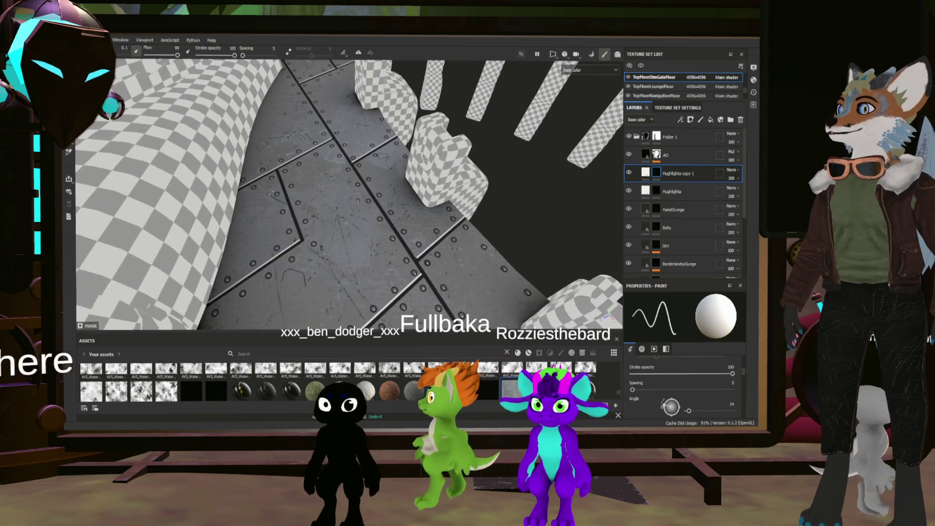
scroll(360, 158, "up", 5)
scroll(355, 164, "up", 3)
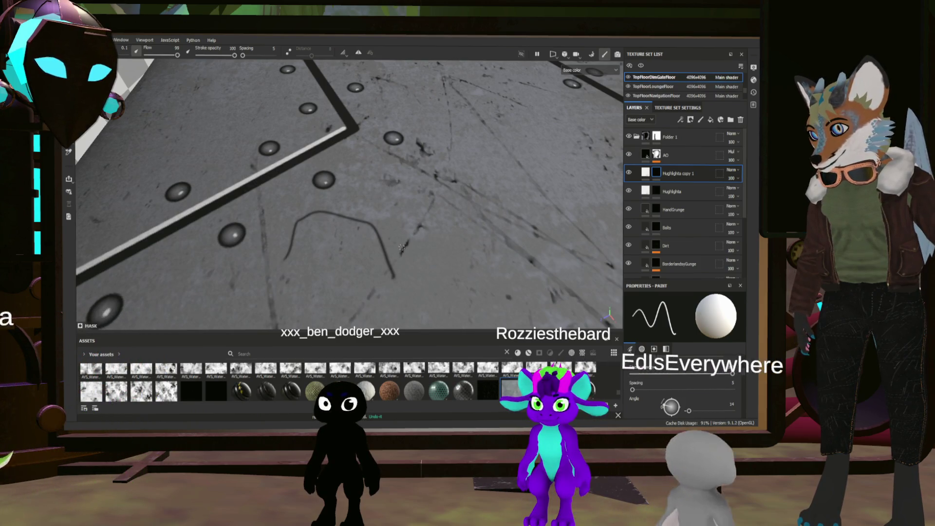
scroll(412, 234, "down", 10)
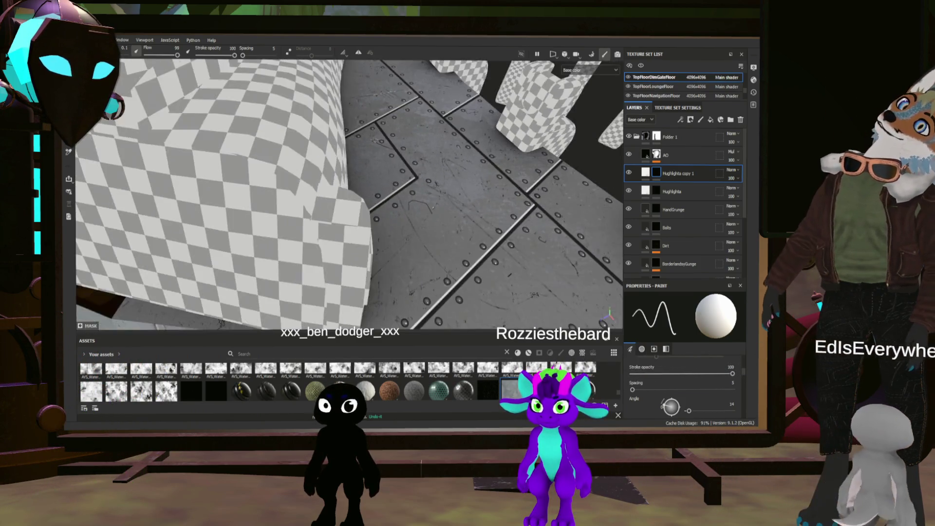
scroll(413, 234, "up", 5)
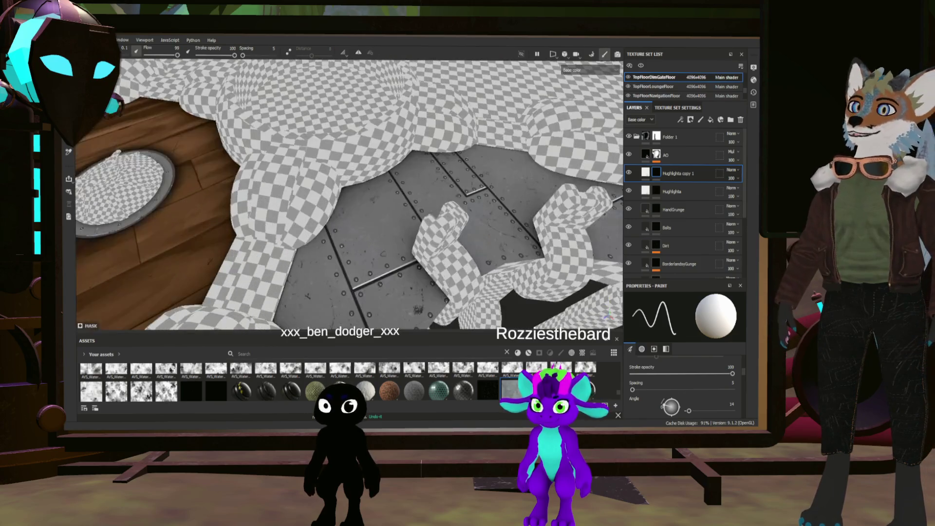
scroll(422, 249, "up", 5)
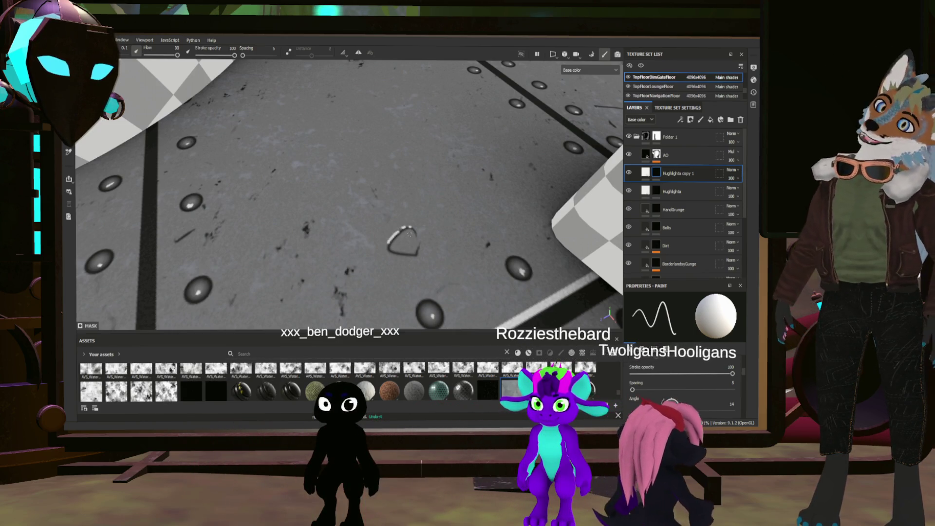
- Orbit around the riveted panels and zoom back onto the scratched floor area
scroll(404, 239, "down", 6)
left_click_drag(541, 206, 448, 222, "alt")
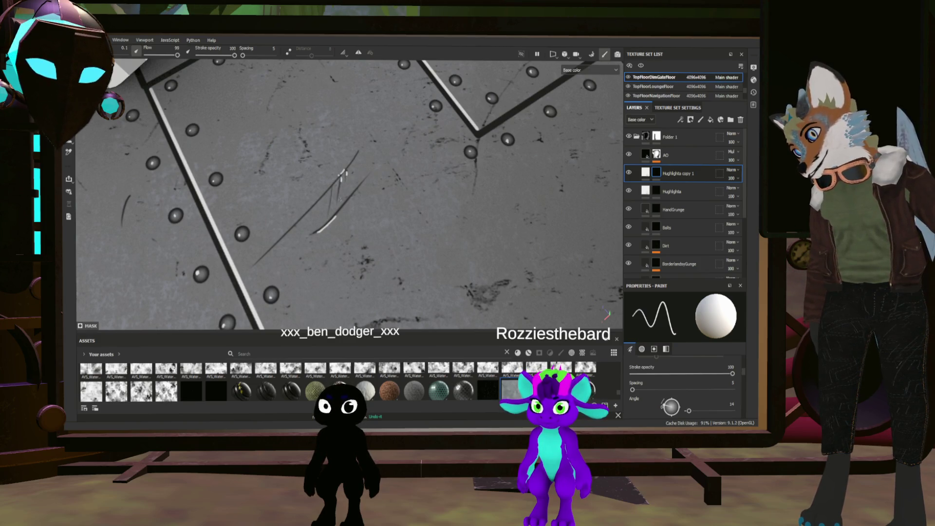
mouse_move(343, 174)
left_mouse_down("alt")
mouse_move(469, 169)
mouse_move(259, 222)
mouse_move(360, 204)
mouse_move(322, 165)
left_mouse_up("alt")
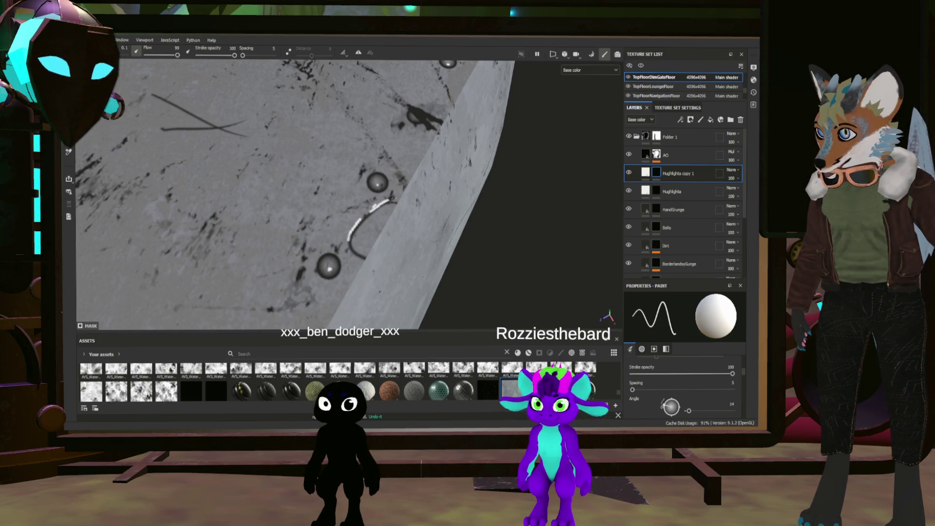
mouse_move(321, 166)
left_mouse_down("alt")
mouse_move(288, 139)
mouse_move(271, 168)
left_mouse_up("alt")
scroll(419, 189, "up", 10)
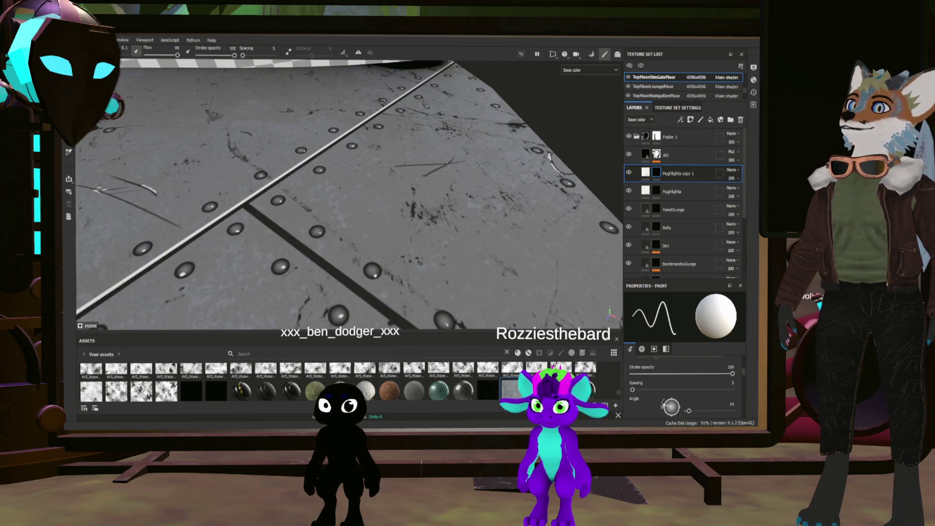
scroll(419, 188, "up", 5)
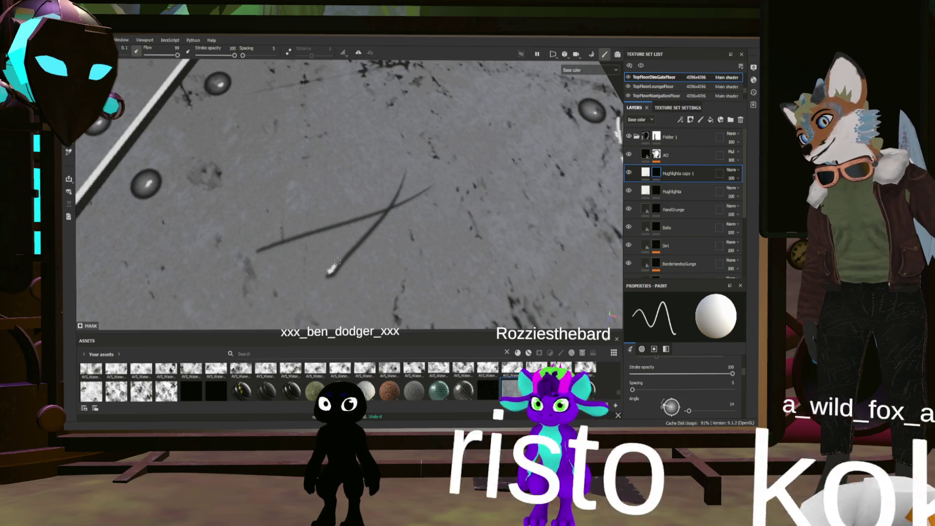
- Paint white highlights along the crossed scratches, undoing the stray left-end stroke
left_click_drag(331, 270, 360, 239)
left_click_drag(258, 248, 328, 220)
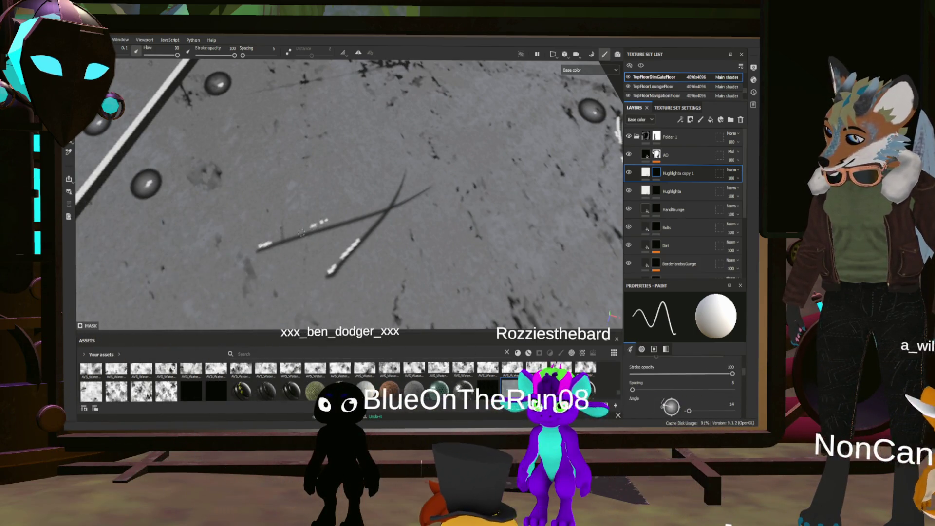
key("ctrl+z")
key("ctrl+z")
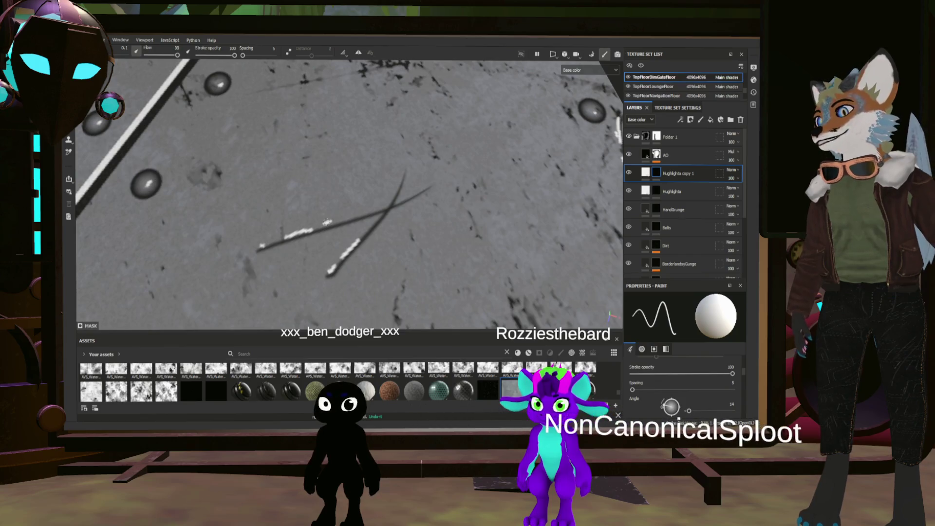
scroll(327, 223, "down", 3)
mouse_move(328, 222)
left_mouse_down("alt")
mouse_move(166, 198)
mouse_move(348, 271)
left_mouse_up("alt")
scroll(349, 271, "up", 6)
left_click_drag(340, 182, 327, 143, "alt")
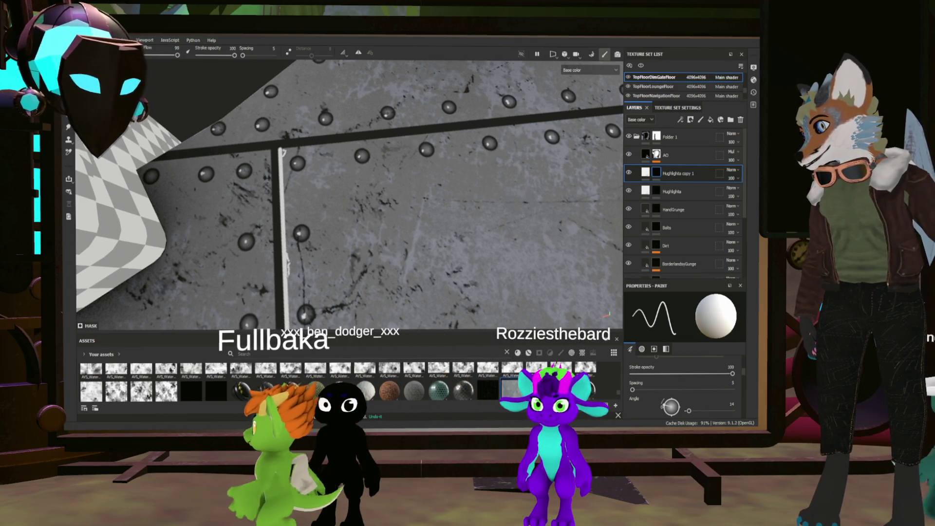
scroll(331, 140, "down", 5)
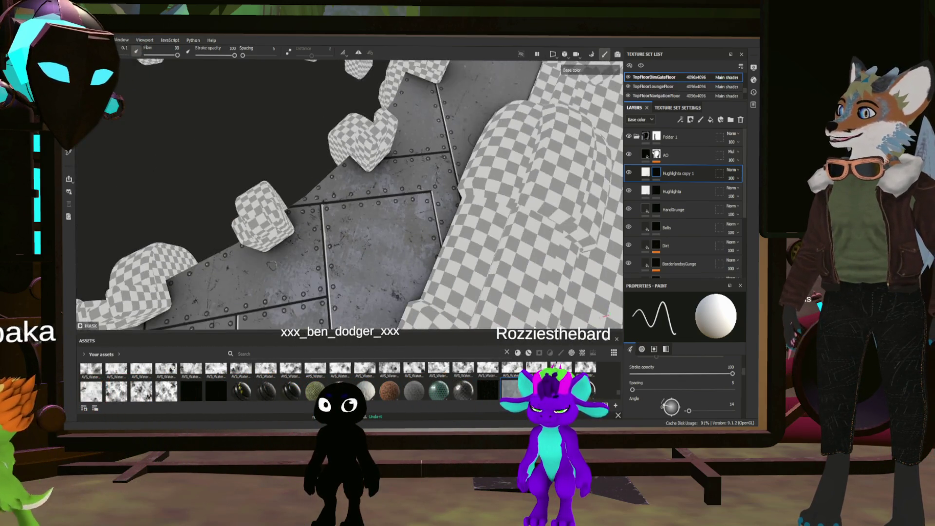
scroll(331, 140, "up", 5)
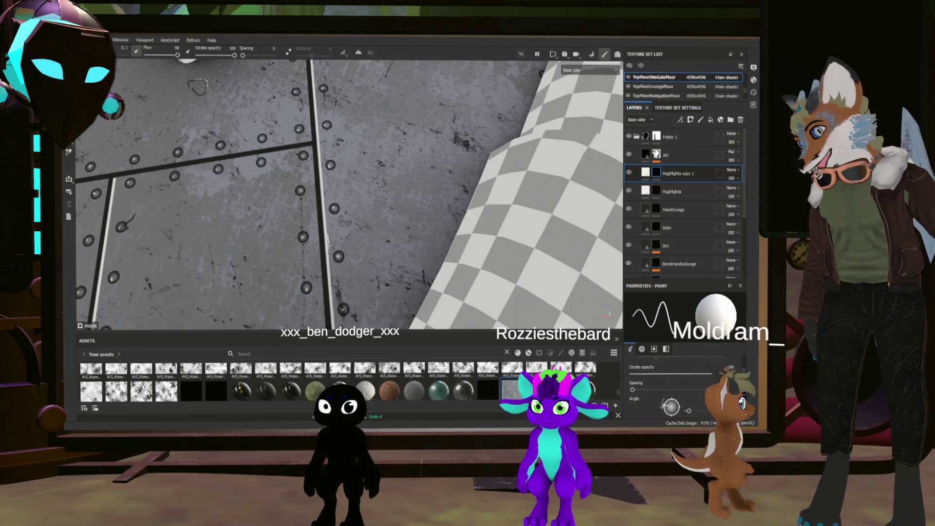
mouse_move(341, 195)
left_mouse_down("alt")
mouse_move(302, 199)
mouse_move(312, 195)
left_mouse_up("alt")
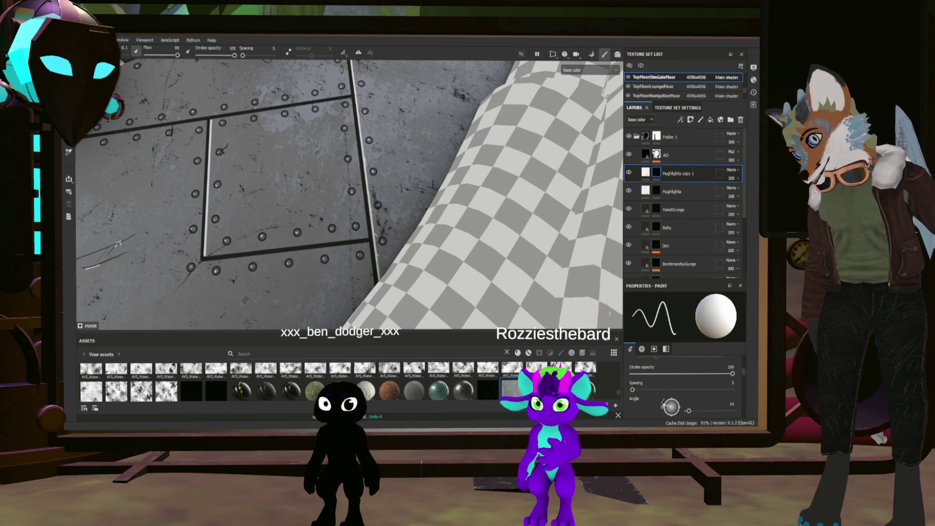
mouse_move(341, 194)
left_mouse_down("alt")
mouse_move(317, 205)
mouse_move(302, 197)
mouse_move(318, 189)
mouse_move(325, 209)
left_mouse_up("alt")
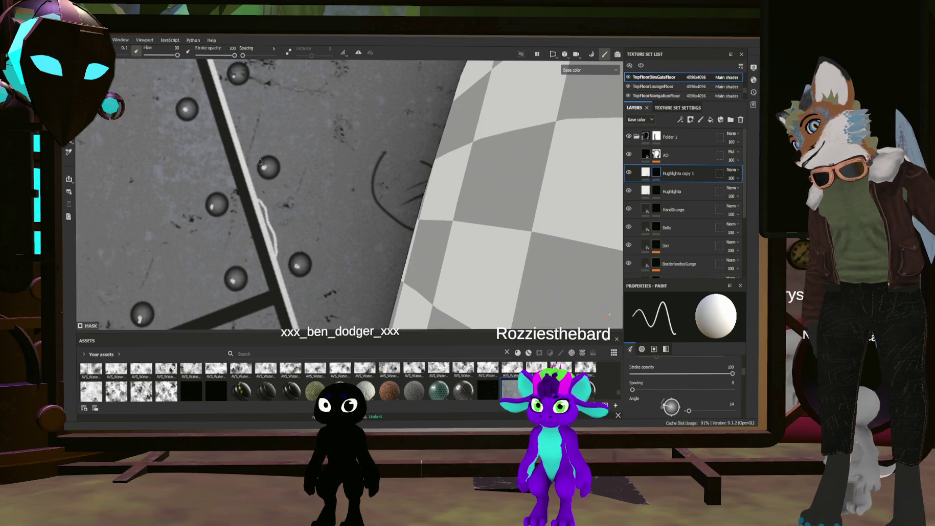
mouse_move(324, 208)
left_mouse_down("alt")
mouse_move(421, 165)
mouse_move(497, 155)
left_mouse_up("alt")
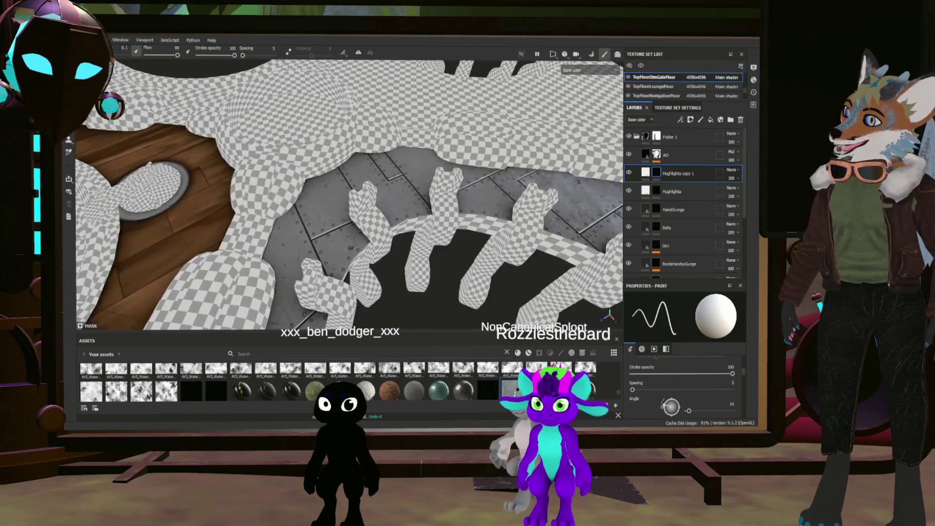
scroll(376, 220, "up", 10)
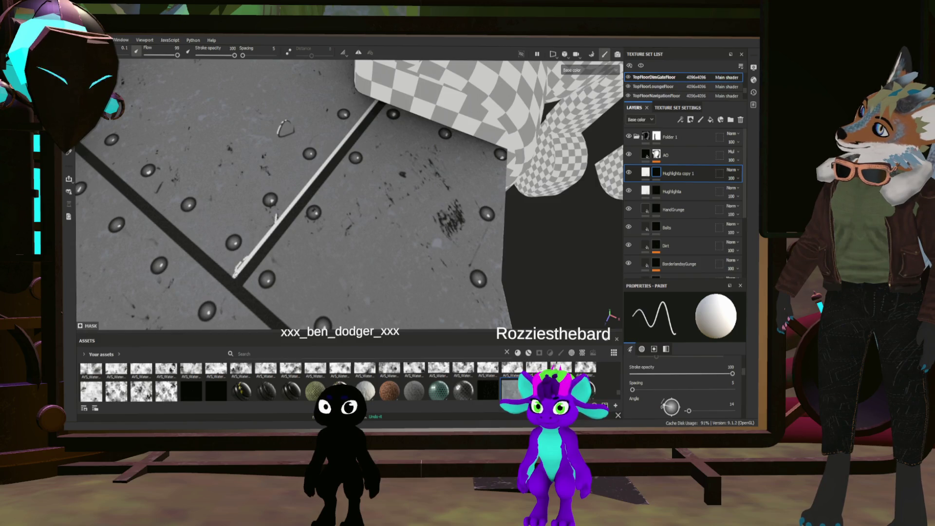
left_click_drag(263, 225, 207, 226, "alt")
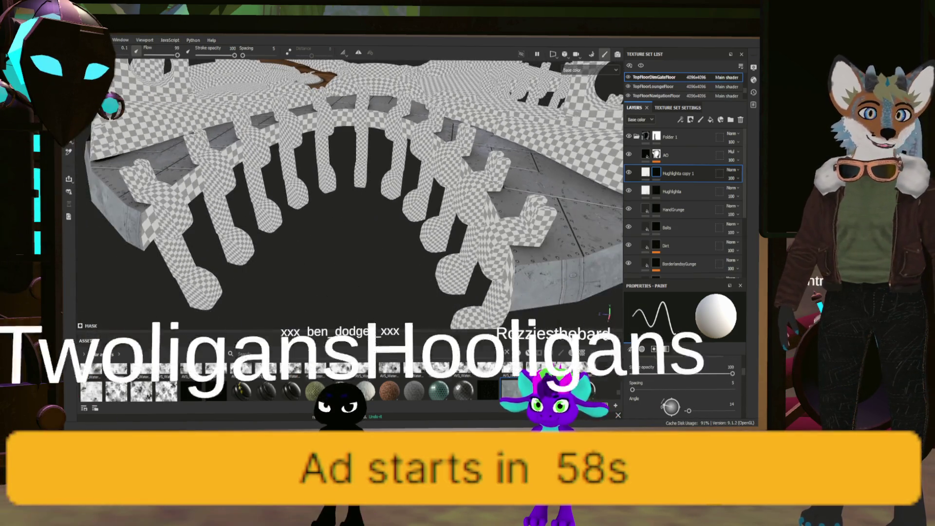
- Move Fill layer 4 out of Layer 1 to the bottom of the layer stack
scroll(692, 172, "down", 5)
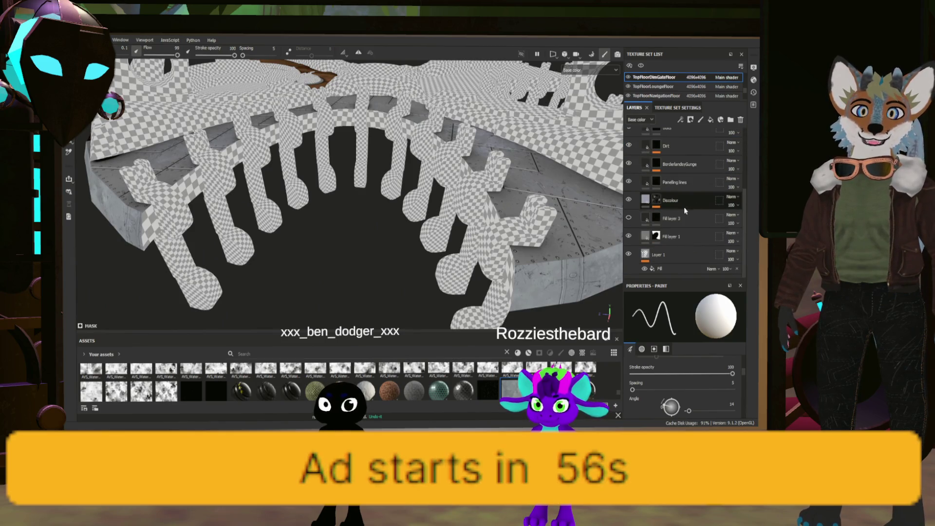
left_click(679, 236)
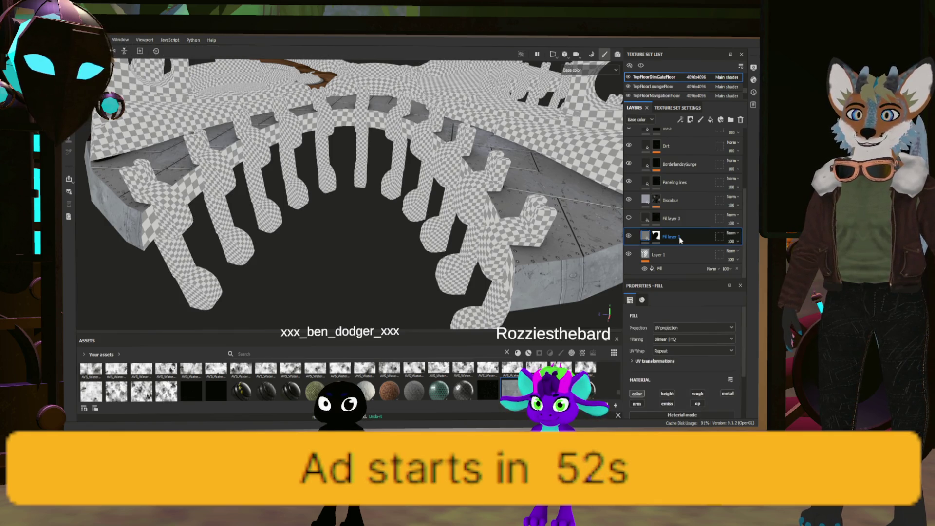
left_click(672, 269)
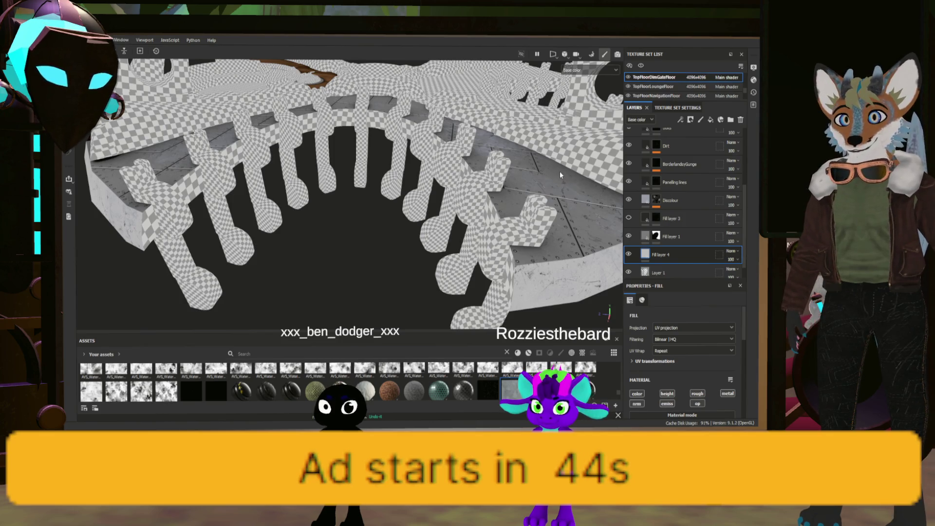
mouse_move(677, 257)
left_mouse_down()
mouse_move(677, 273)
mouse_move(668, 271)
left_mouse_up()
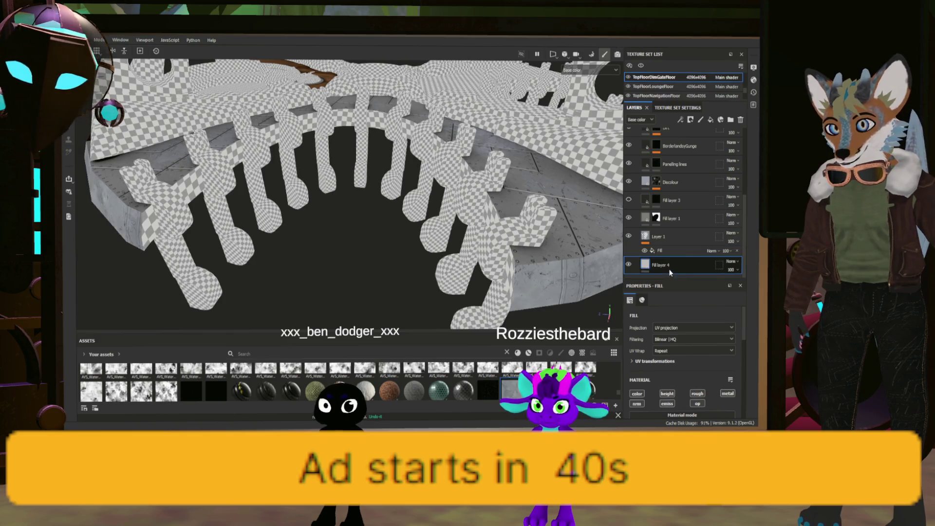
mouse_move(396, 224)
left_mouse_down("alt")
mouse_move(453, 205)
mouse_move(438, 227)
left_mouse_up("alt")
left_click_drag(678, 271, 664, 274)
left_click_drag(480, 218, 624, 229, "alt")
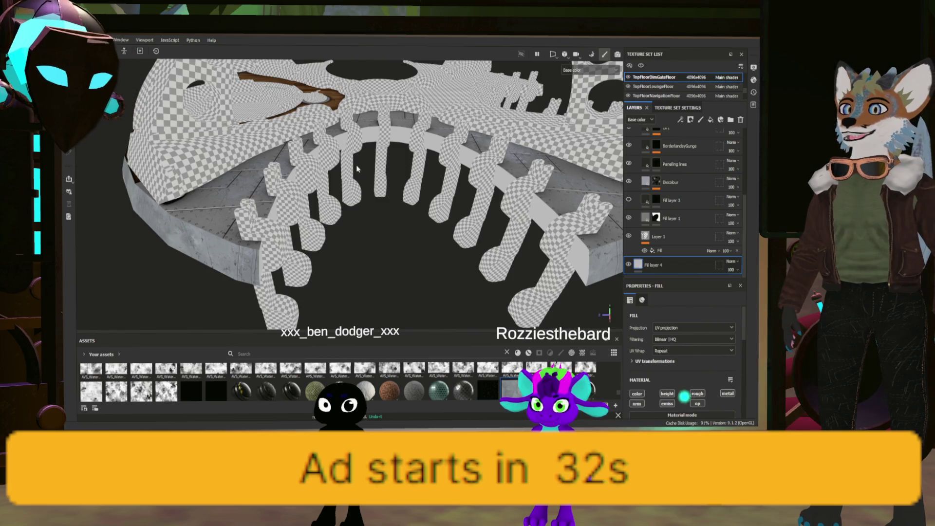
scroll(516, 376, "down", 5)
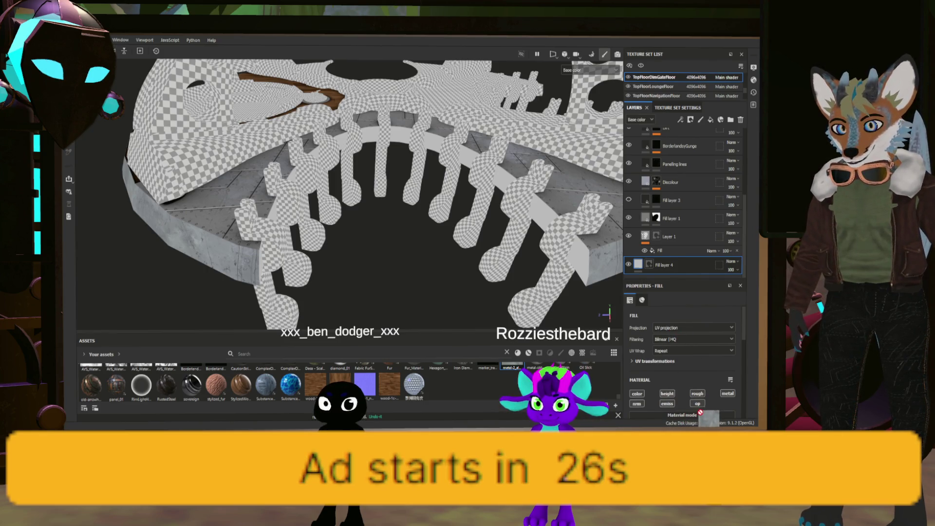
- Apply metal-2_albedo as Fill layer 4's base color and reposition its cylindrical projection on the rail
scroll(700, 413, "down", 3)
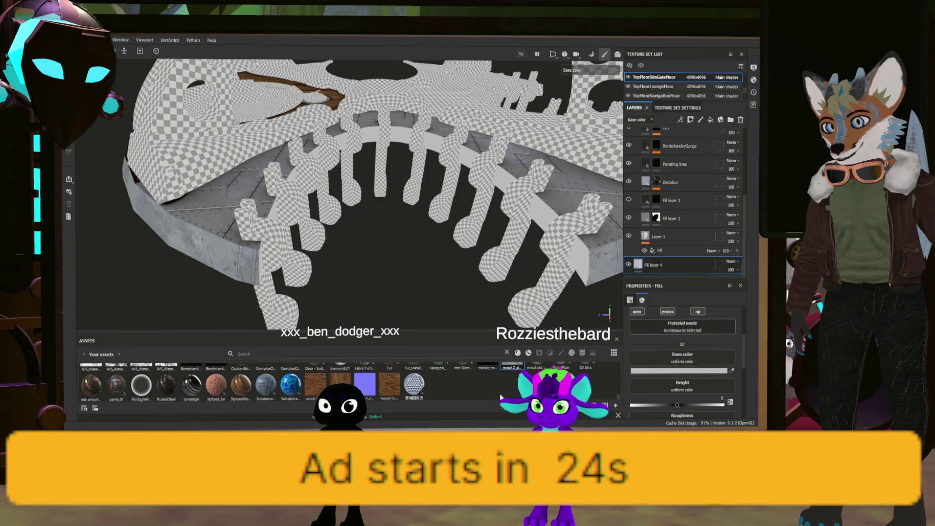
scroll(498, 397, "up", 3)
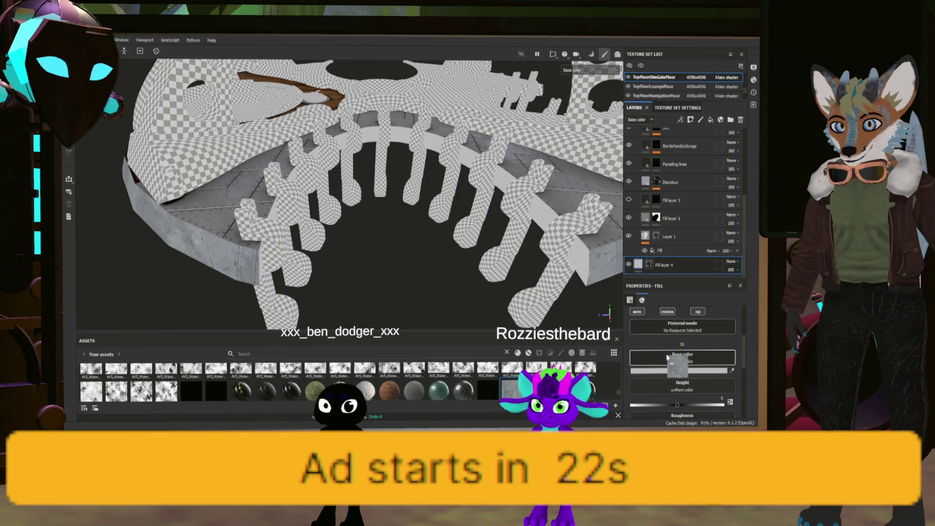
left_click_drag(667, 358, 669, 359)
scroll(650, 380, "up", 1)
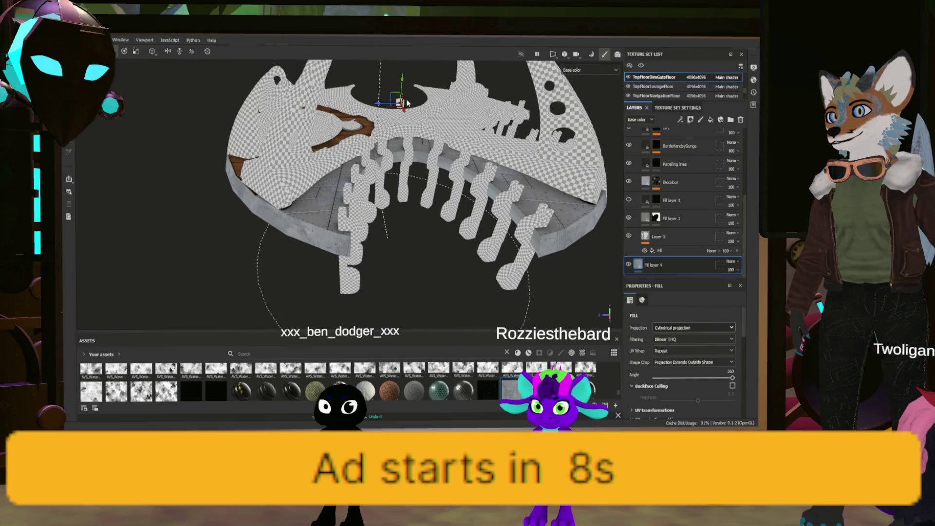
left_click_drag(466, 231, 453, 206)
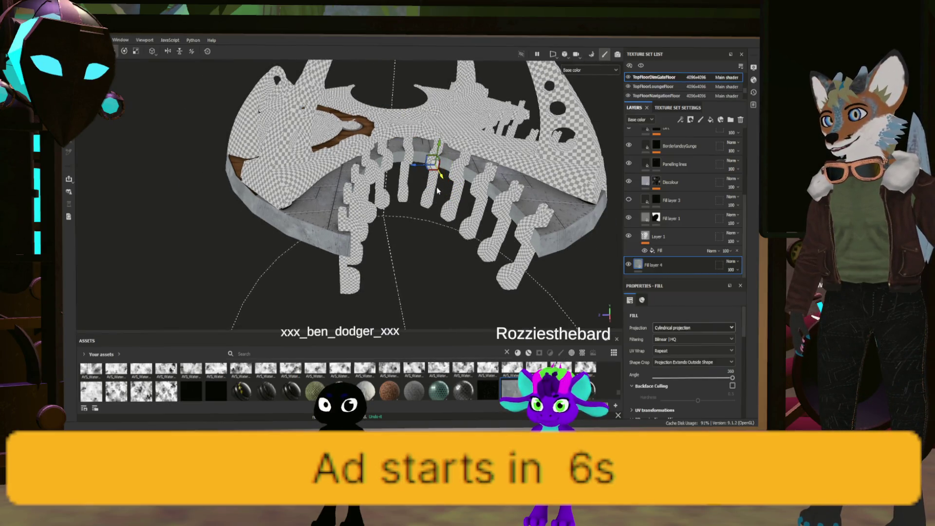
left_click_drag(478, 156, 503, 190, "alt")
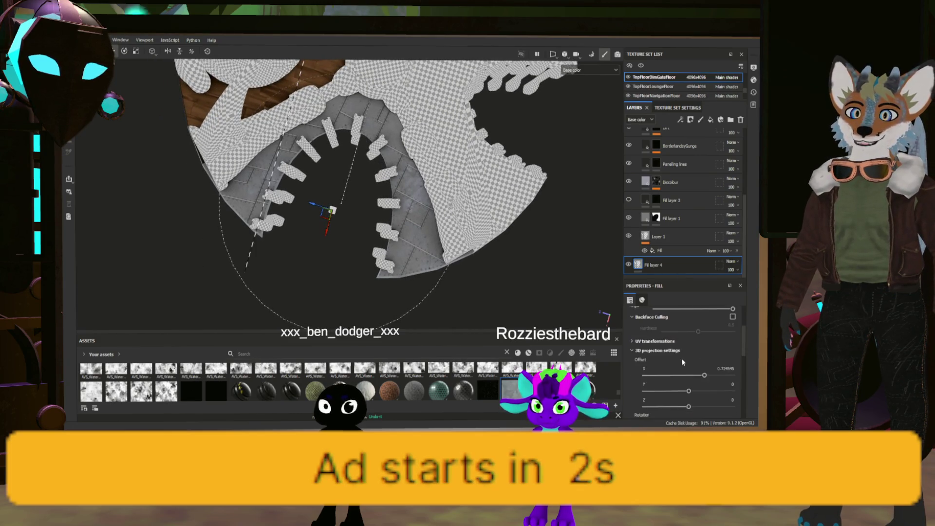
scroll(686, 382, "down", 2)
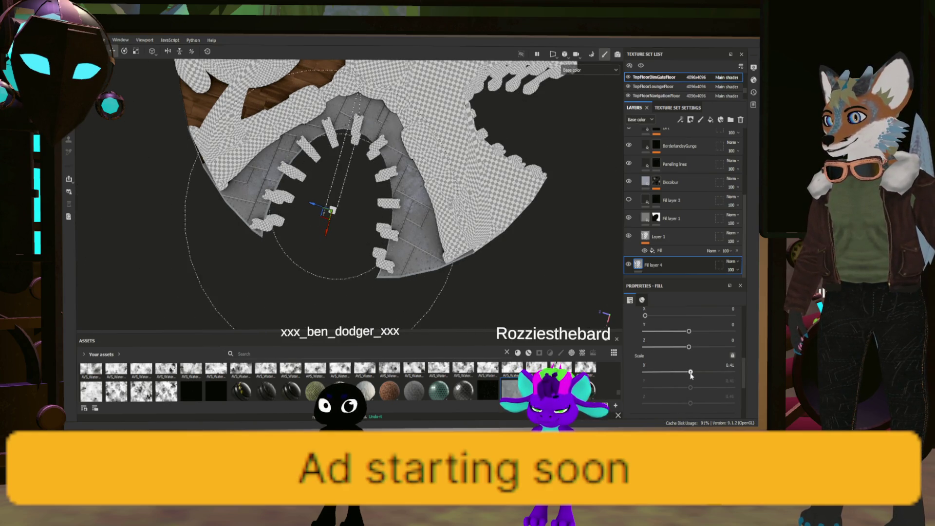
left_click_drag(341, 219, 446, 147, "alt")
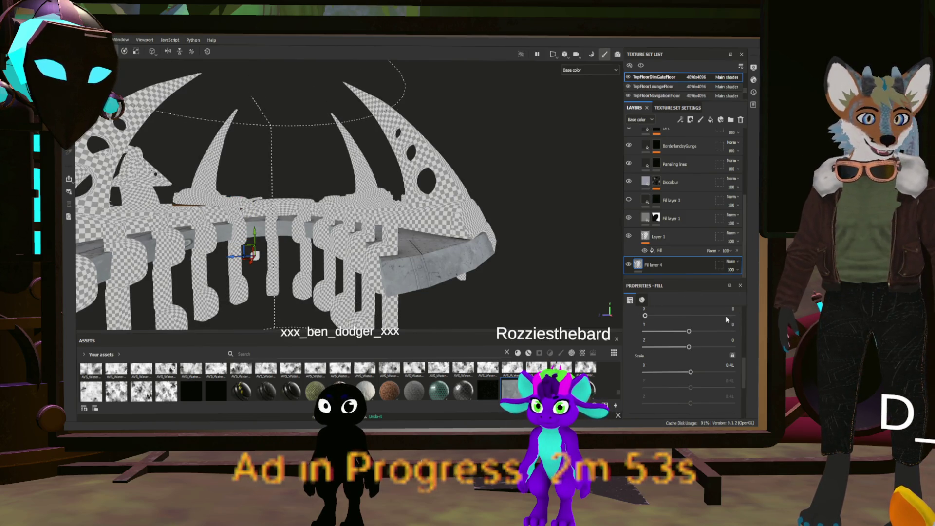
scroll(681, 341, "up", 3)
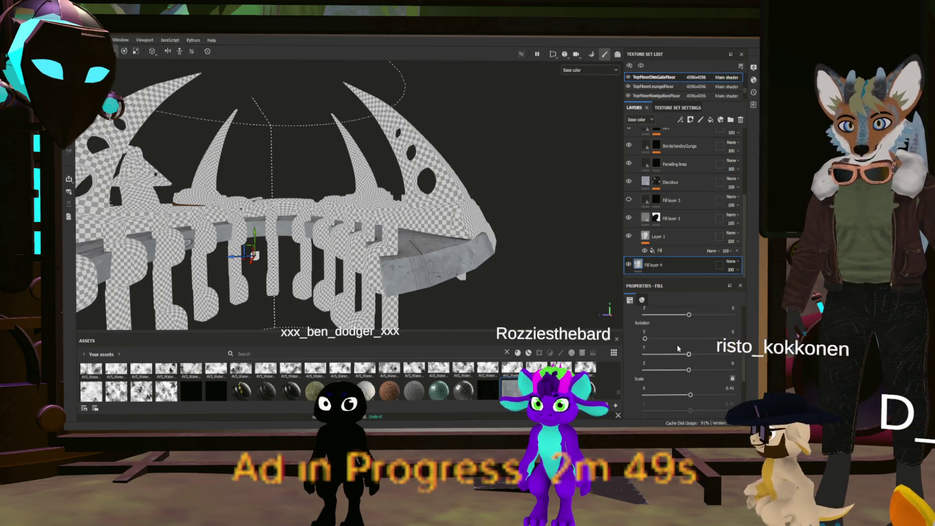
scroll(672, 351, "down", 5)
scroll(663, 360, "up", 4)
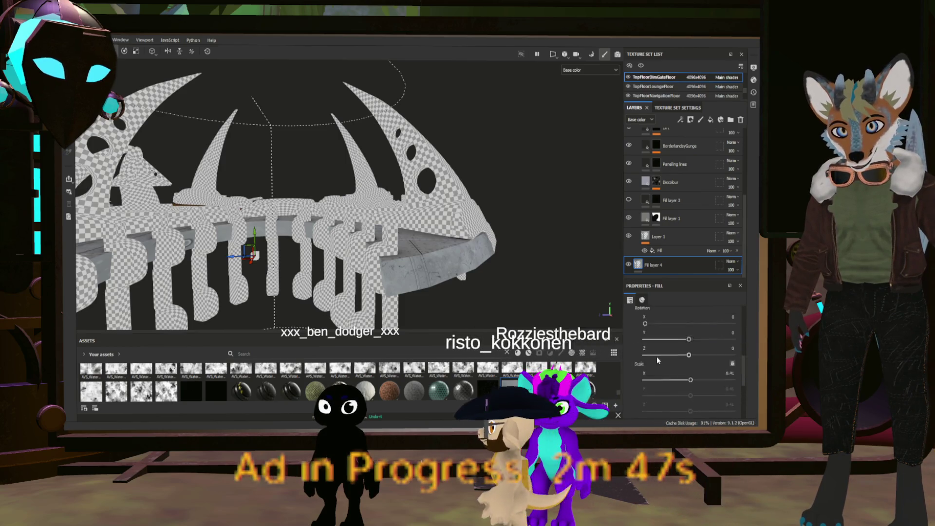
scroll(653, 361, "up", 1)
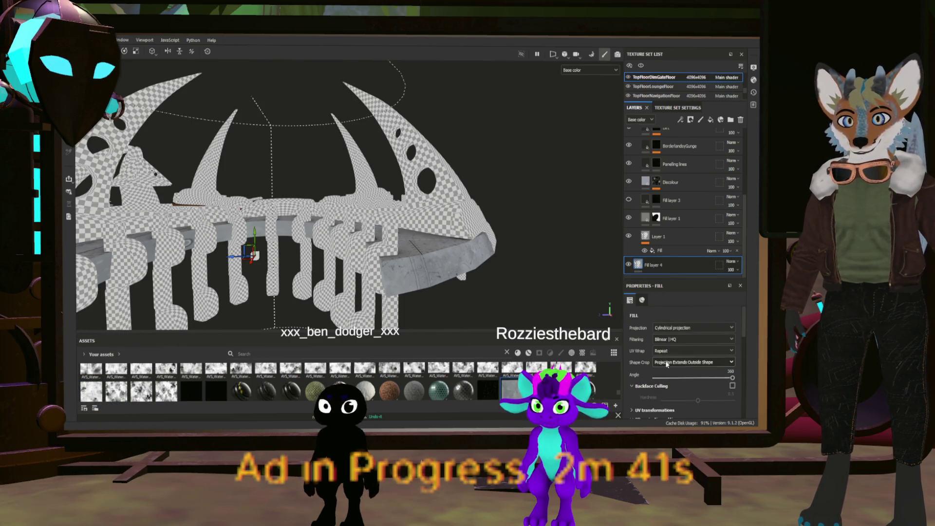
scroll(652, 363, "down", 5)
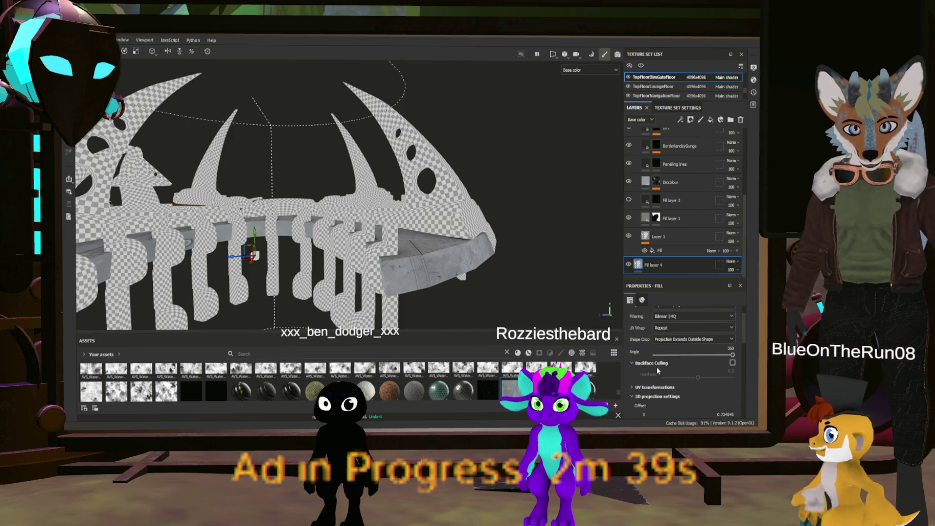
- Rotate the projected texture about 14 degrees and raise UV tiling to 8.73, checking the rail
left_click(653, 341)
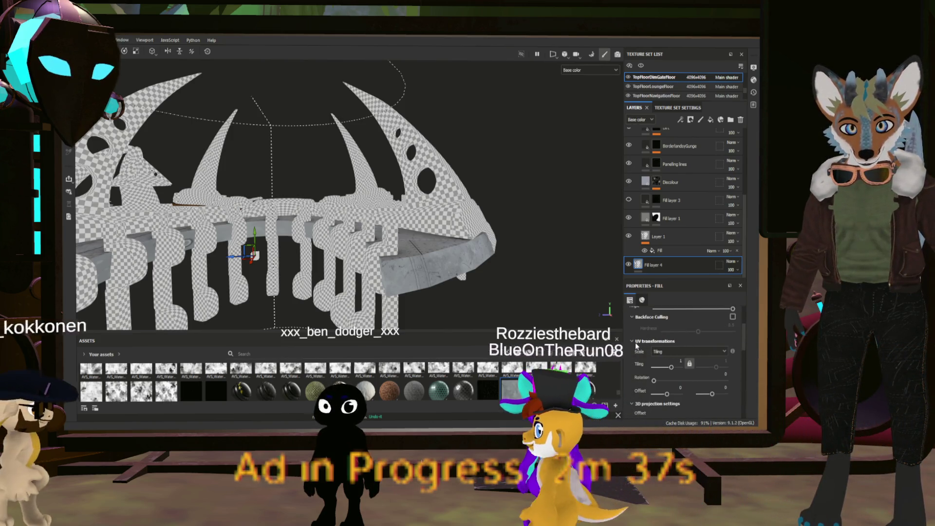
left_click_drag(680, 370, 681, 369)
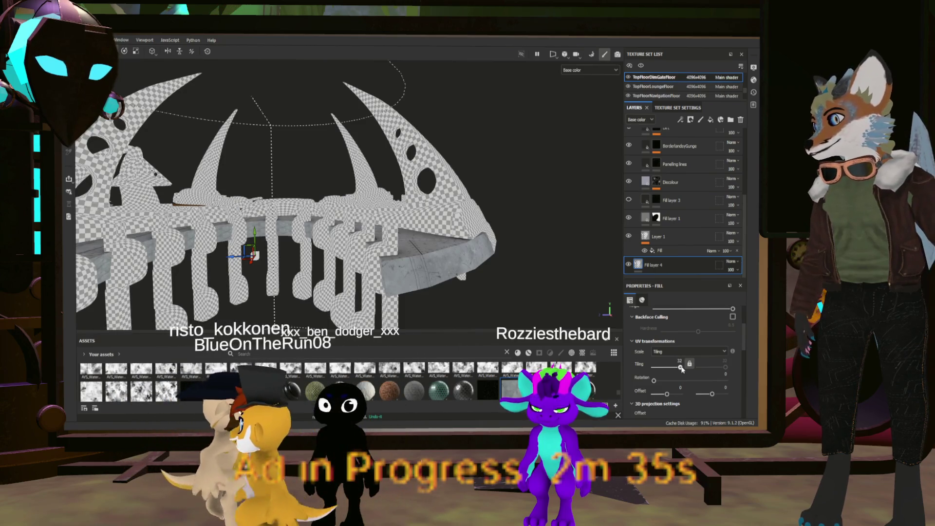
scroll(682, 378, "down", 1)
mouse_move(654, 357)
left_mouse_down()
mouse_move(691, 361)
mouse_move(636, 364)
left_mouse_up()
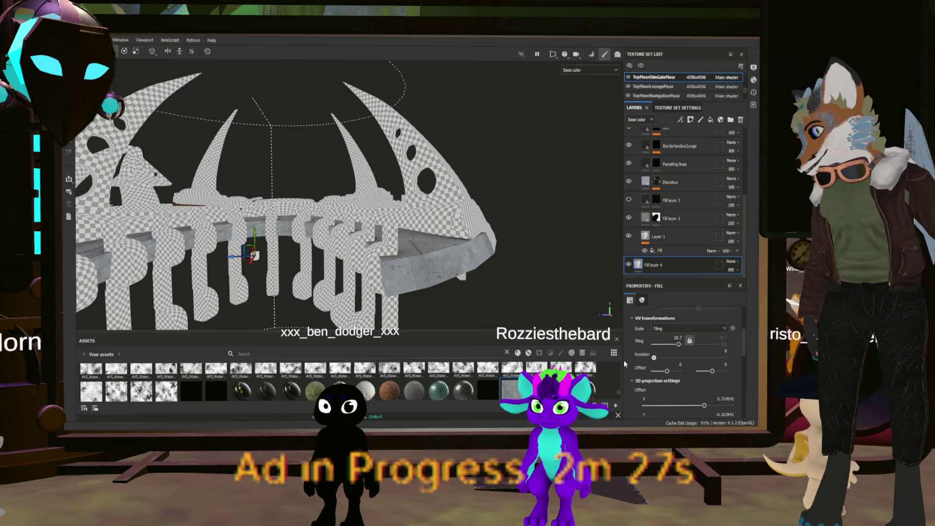
scroll(292, 247, "up", 5)
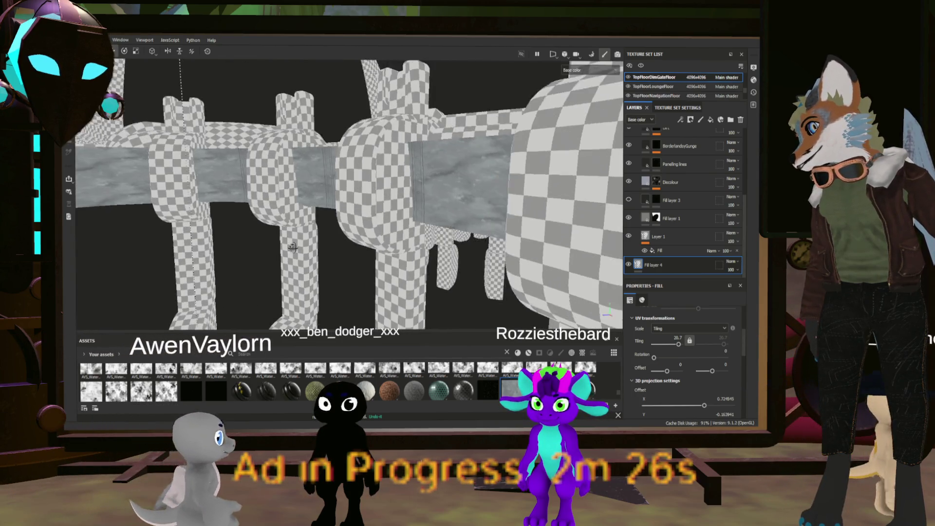
scroll(292, 247, "down", 3)
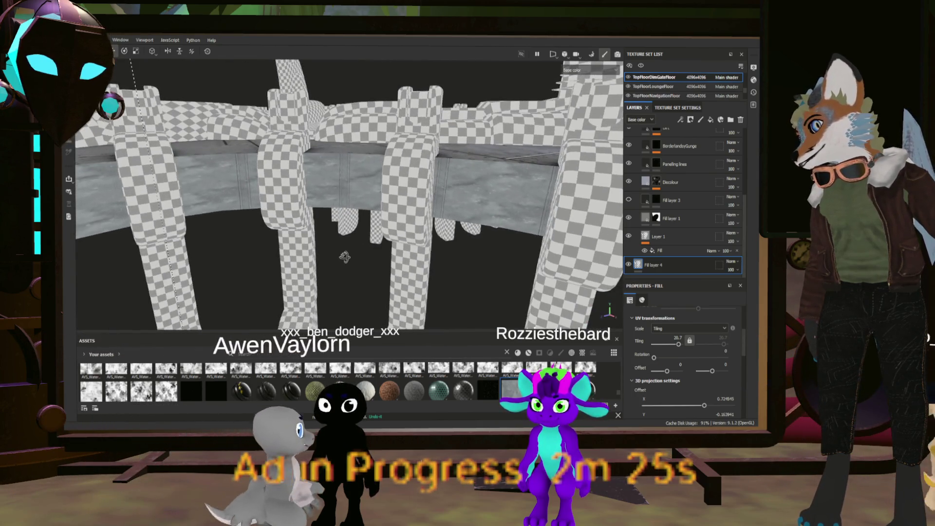
scroll(376, 255, "up", 5)
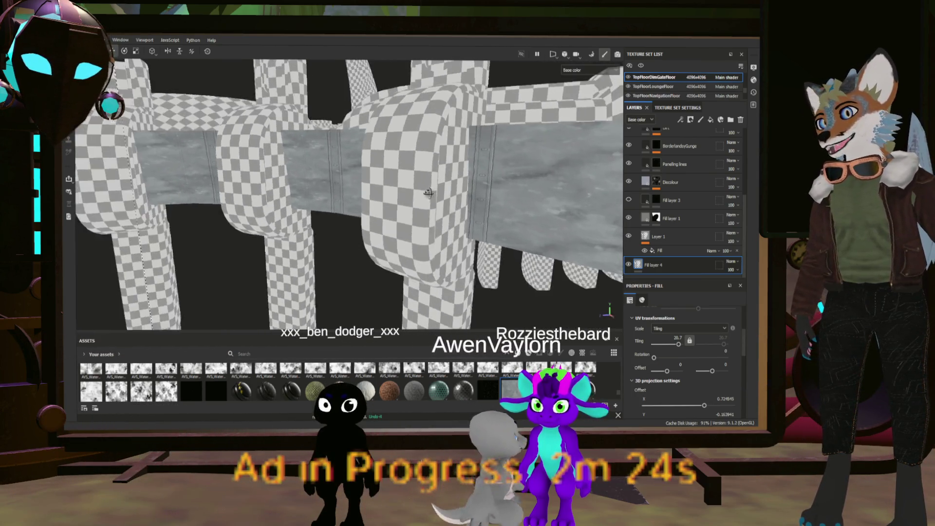
scroll(428, 193, "down", 6)
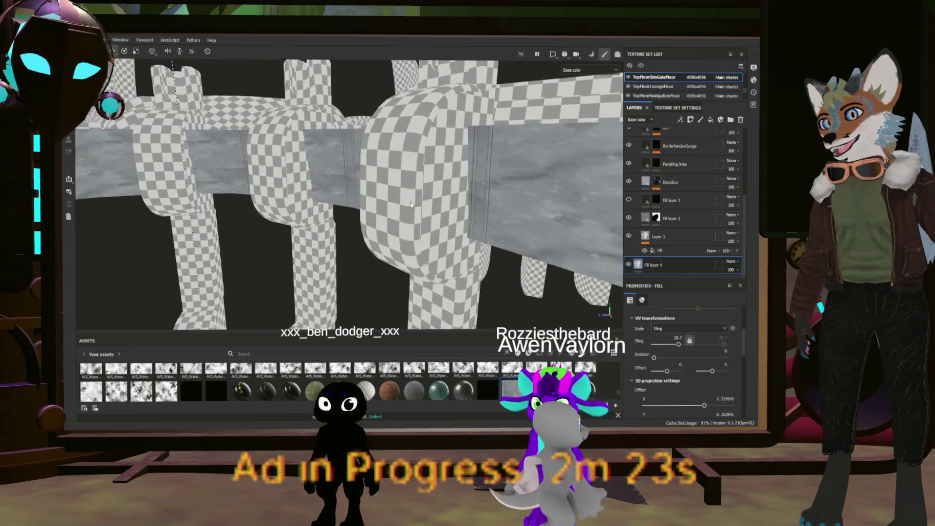
left_click_drag(426, 222, 655, 322, "alt")
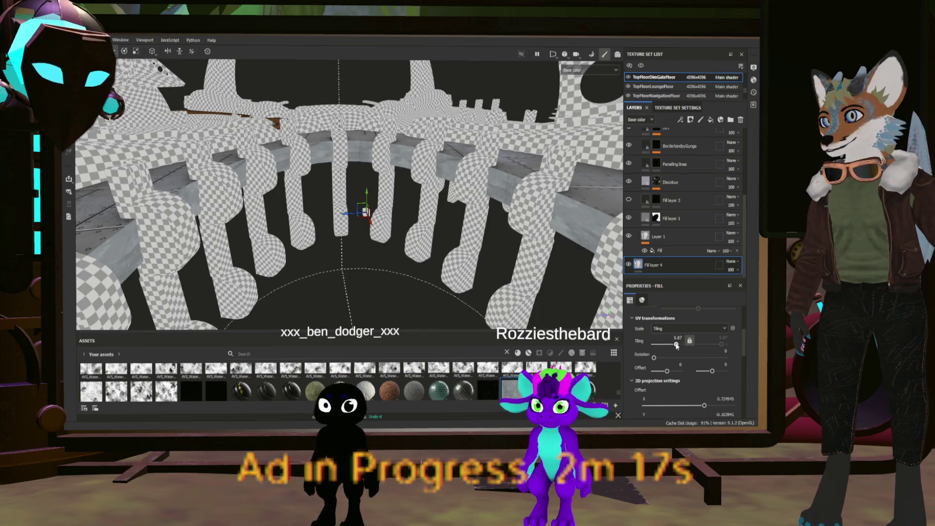
left_click_drag(676, 345, 676, 345)
mouse_move(551, 267)
left_mouse_down("alt")
mouse_move(392, 246)
mouse_move(469, 250)
mouse_move(451, 269)
mouse_move(464, 256)
mouse_move(337, 296)
mouse_move(394, 266)
left_mouse_up("alt")
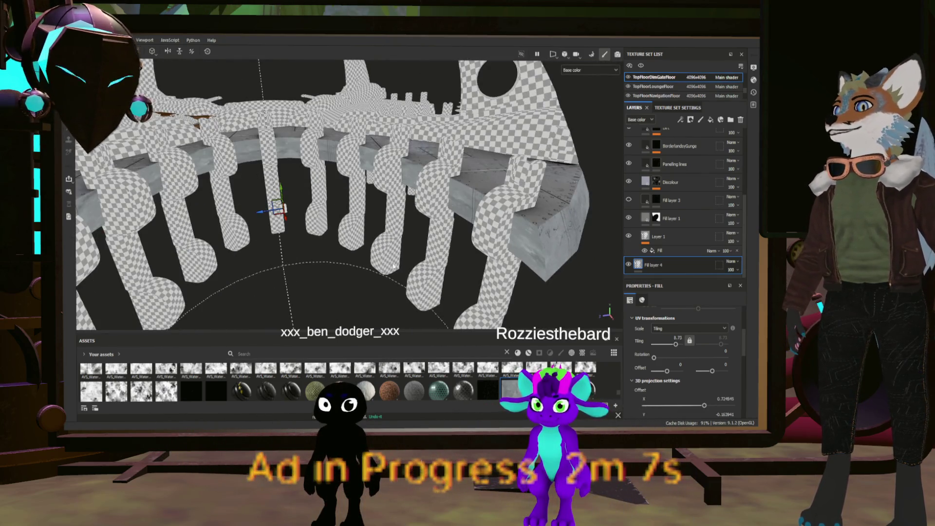
mouse_move(580, 193)
left_mouse_down("alt")
mouse_move(463, 253)
mouse_move(493, 230)
mouse_move(548, 240)
mouse_move(311, 271)
mouse_move(301, 285)
left_mouse_up("alt")
scroll(341, 263, "up", 6)
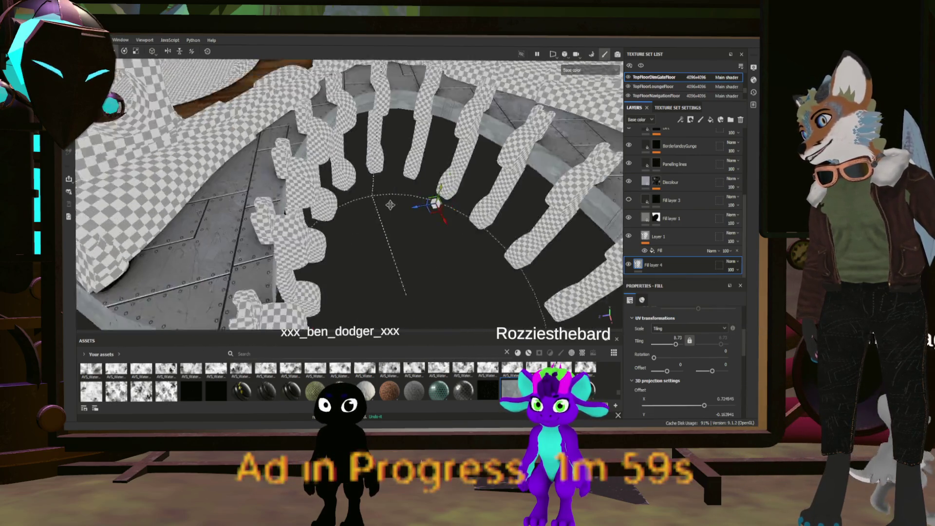
mouse_move(398, 245)
left_mouse_down("alt")
mouse_move(426, 261)
mouse_move(358, 291)
mouse_move(476, 233)
left_mouse_up("alt")
scroll(694, 142, "up", 5)
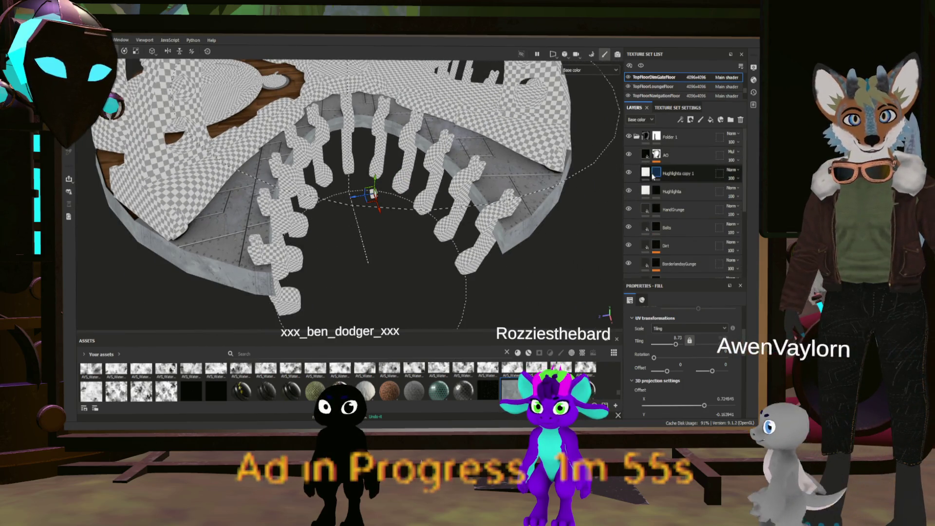
- Above Folder 1, add Fill layer 5 (black base) and Fill layer 6 (white), then select Fill layer 5's mask
left_click(694, 141)
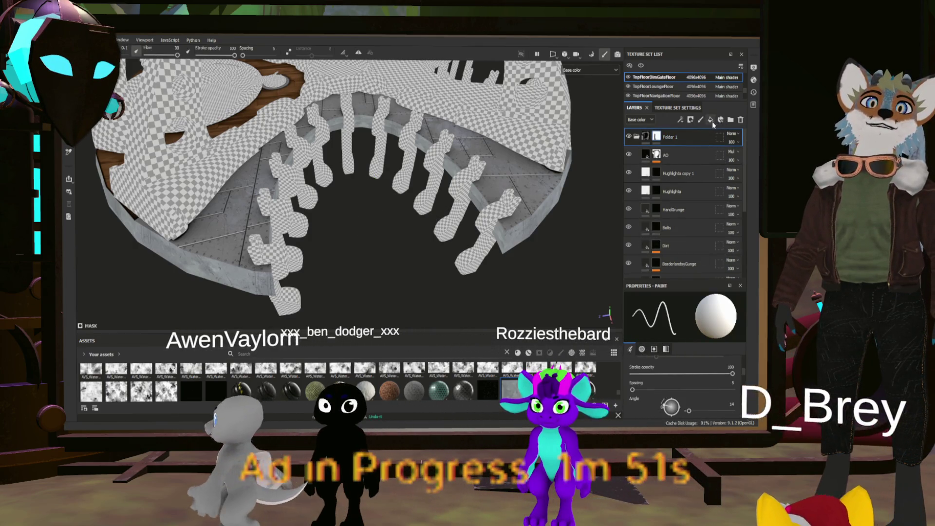
left_click(711, 122)
left_click(654, 152)
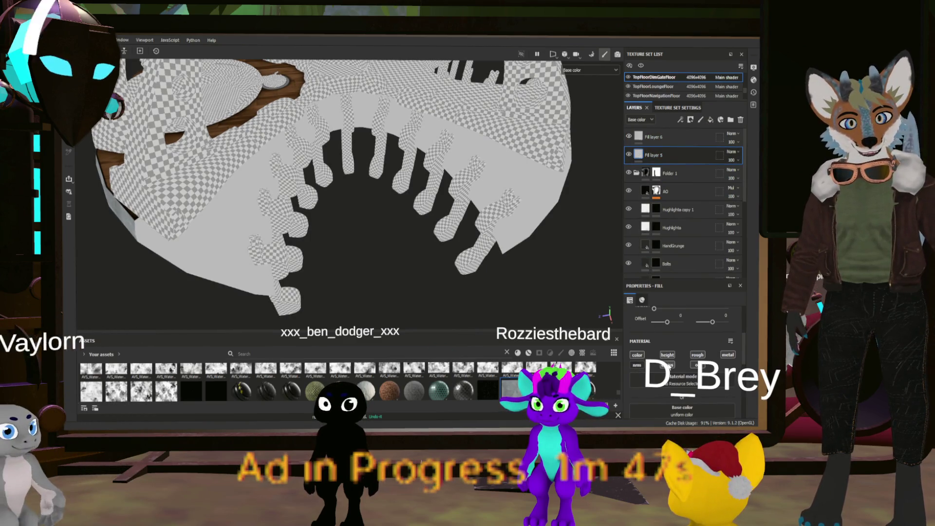
scroll(728, 357, "down", 1)
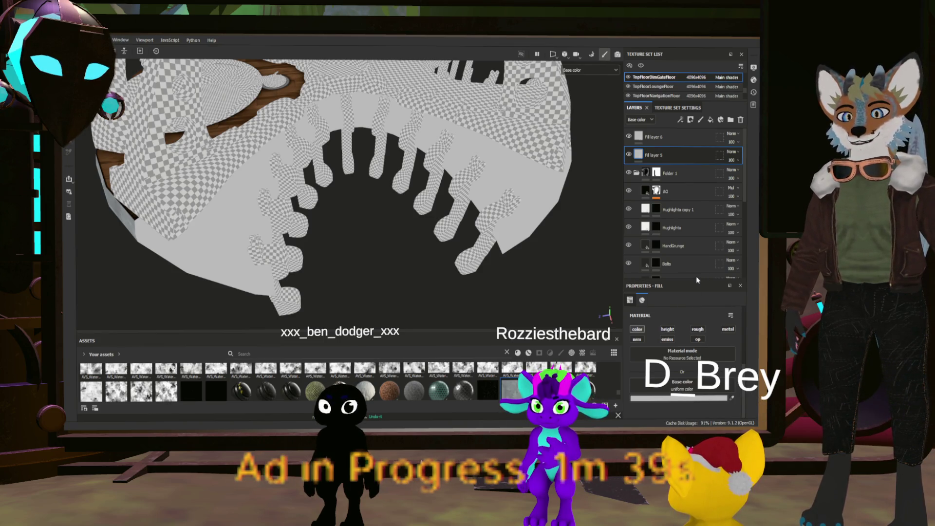
left_click(639, 139)
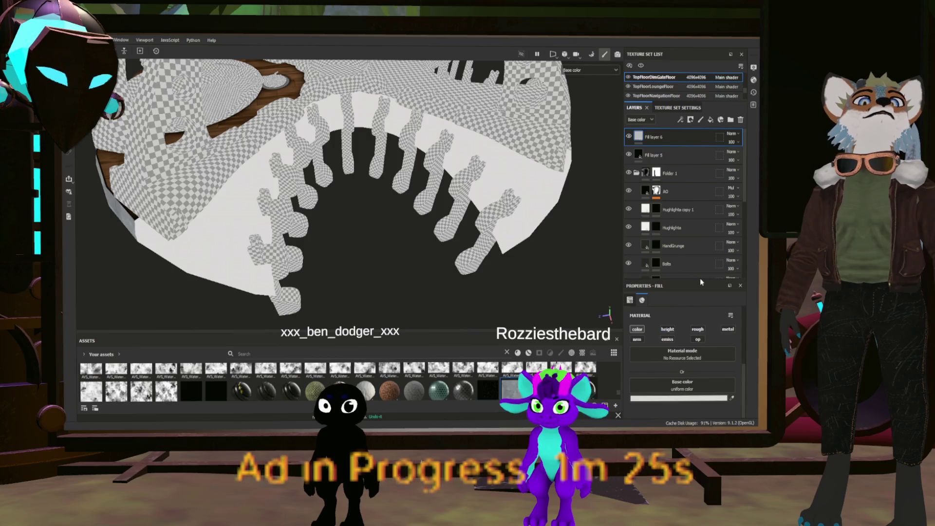
left_click(637, 157)
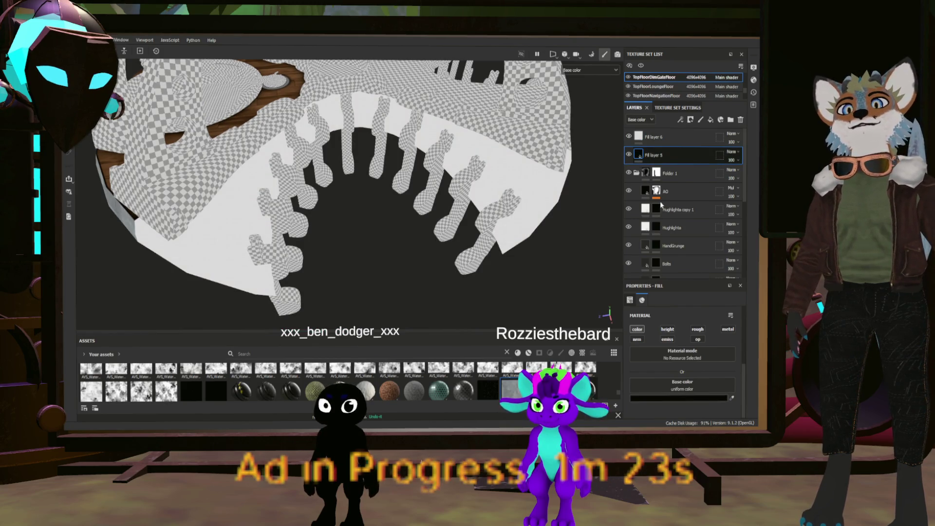
left_click(666, 142)
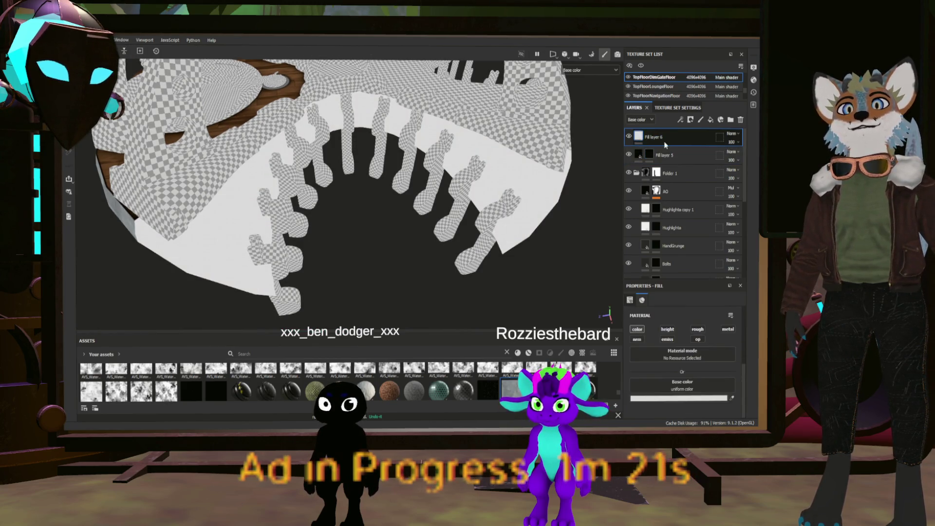
left_click(651, 153)
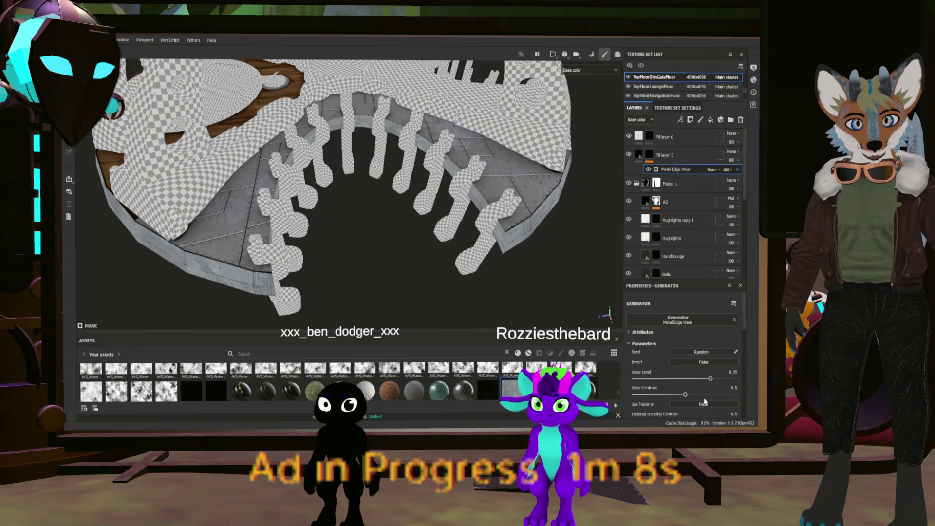
- Raise Fill layer 5's wear level to 0.95 and paste Metal Edge Wear into Fill layer 6's mask
scroll(692, 395, "down", 5)
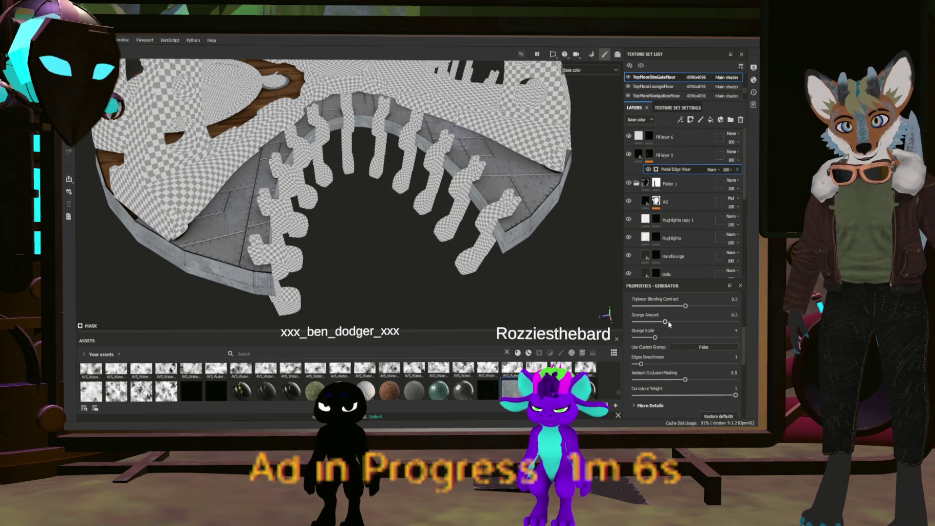
scroll(682, 350, "up", 3)
scroll(535, 259, "down", 5)
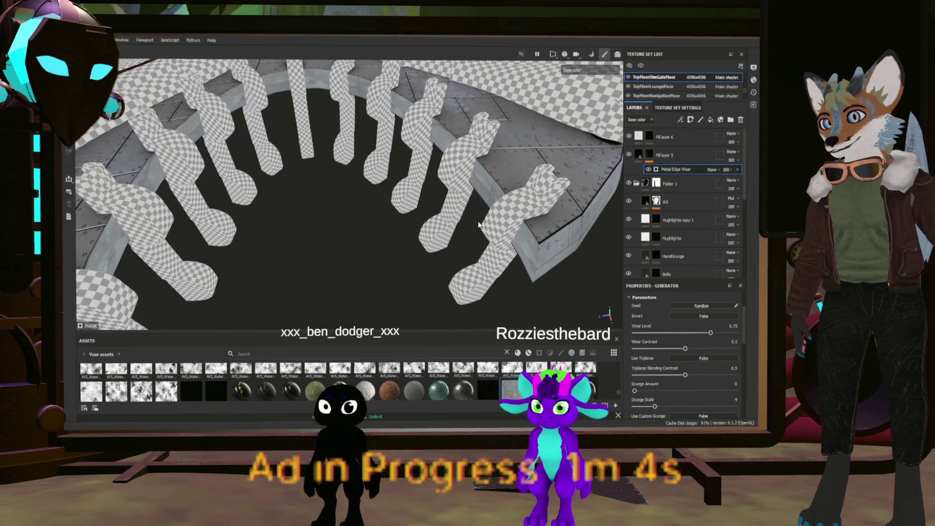
left_click_drag(535, 259, 552, 252, "alt")
scroll(684, 354, "up", 2)
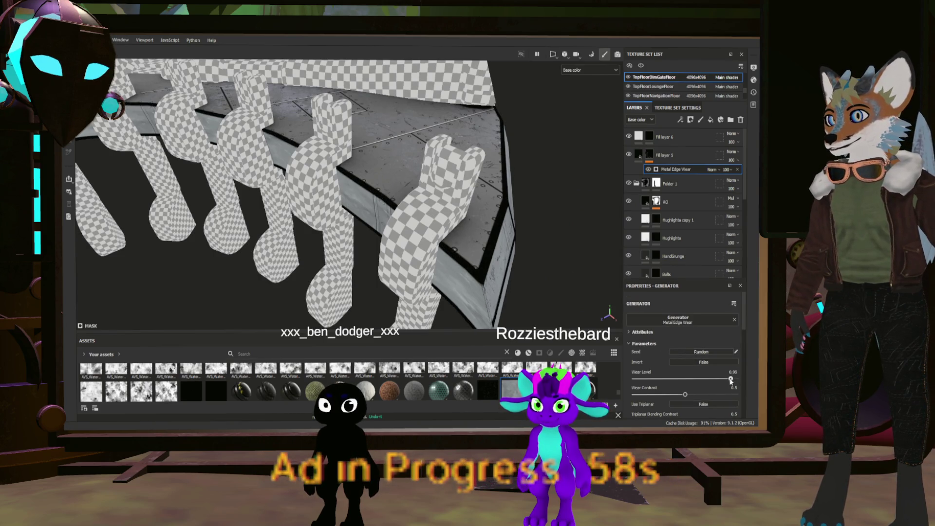
left_click_drag(729, 382, 728, 382)
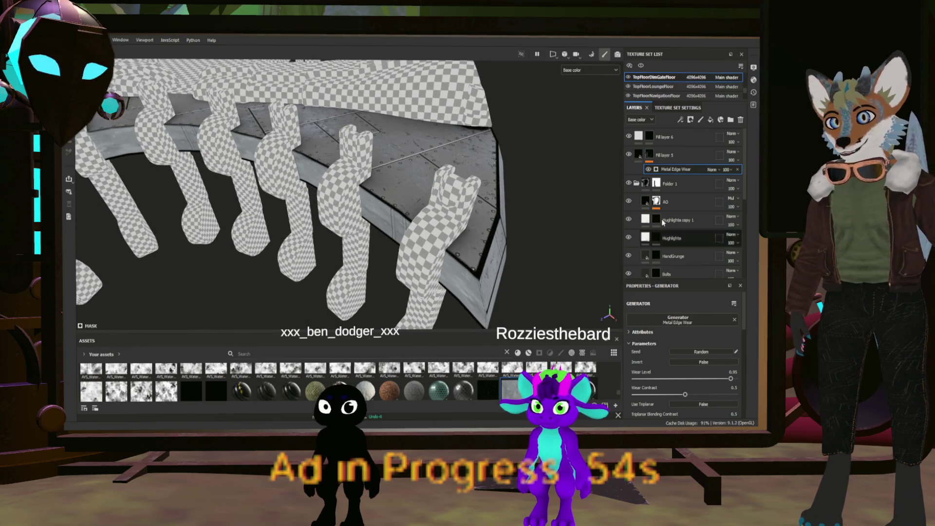
left_click(650, 140)
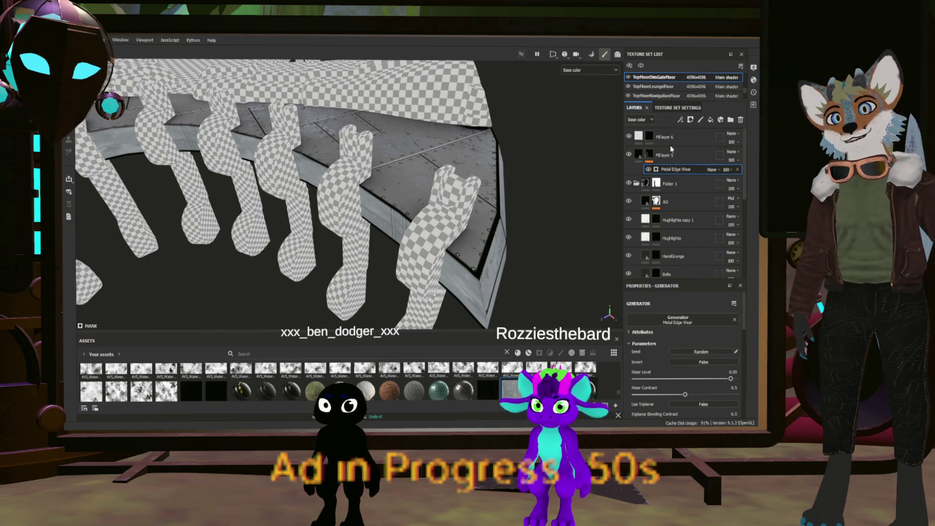
key("ctrl+v")
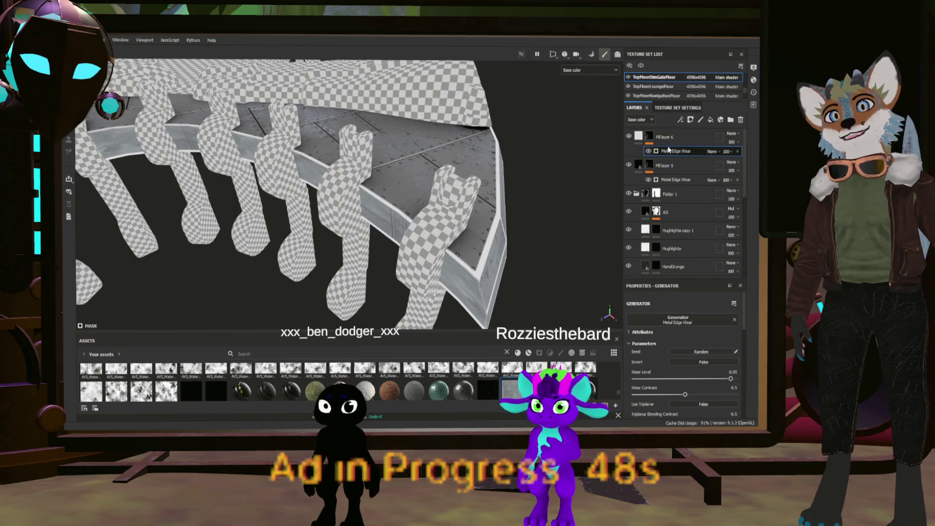
- Lower Fill layer 6's edge wear level to 0.65, then select Fill layers 6 and 5 together
left_click(702, 378)
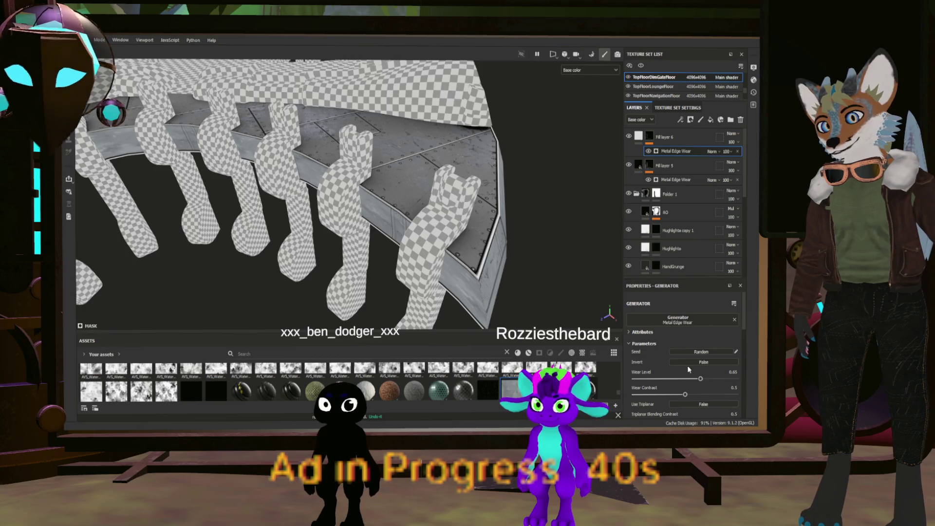
mouse_move(412, 247)
left_mouse_down("alt")
mouse_move(266, 225)
mouse_move(249, 234)
mouse_move(357, 194)
mouse_move(314, 199)
mouse_move(459, 217)
left_mouse_up("alt")
scroll(460, 217, "up", 10)
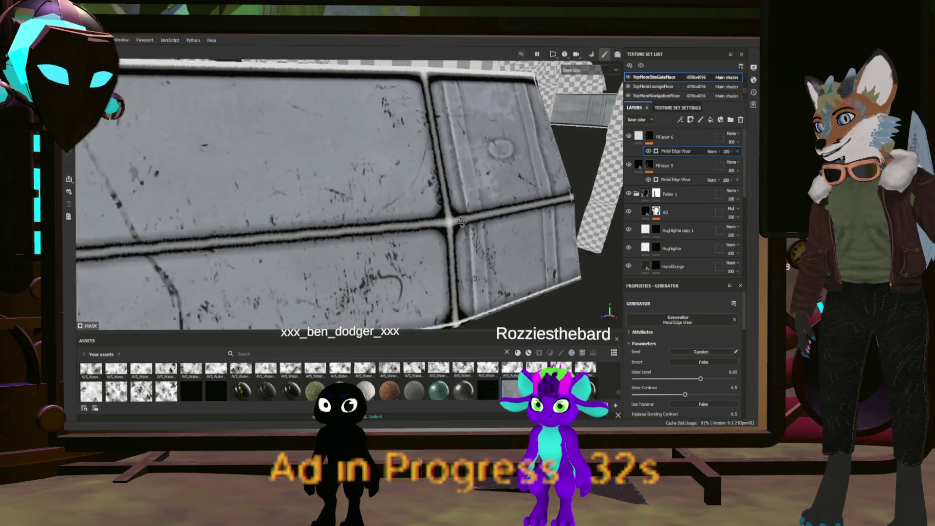
scroll(446, 226, "down", 10)
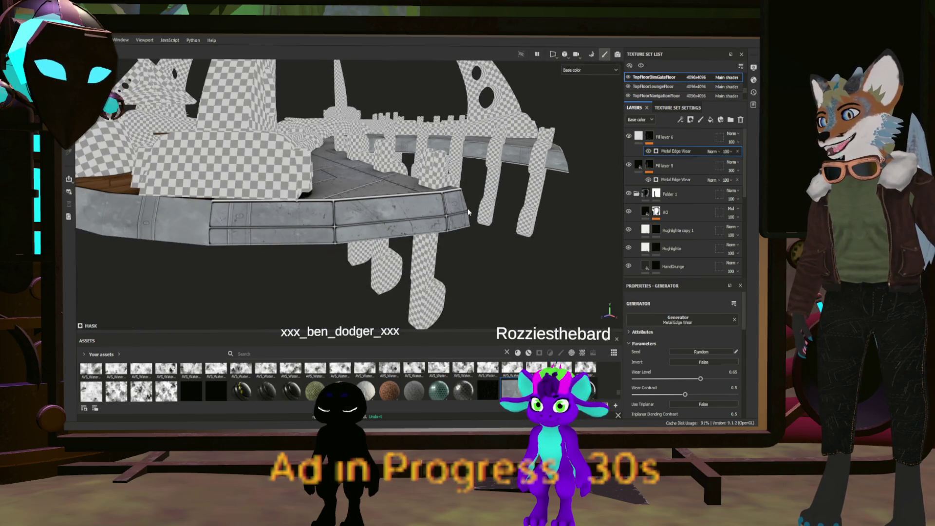
mouse_move(372, 223)
left_mouse_down("alt")
mouse_move(373, 206)
mouse_move(484, 214)
mouse_move(376, 200)
mouse_move(441, 196)
mouse_move(580, 256)
mouse_move(625, 219)
mouse_move(442, 248)
mouse_move(389, 245)
left_mouse_up("alt")
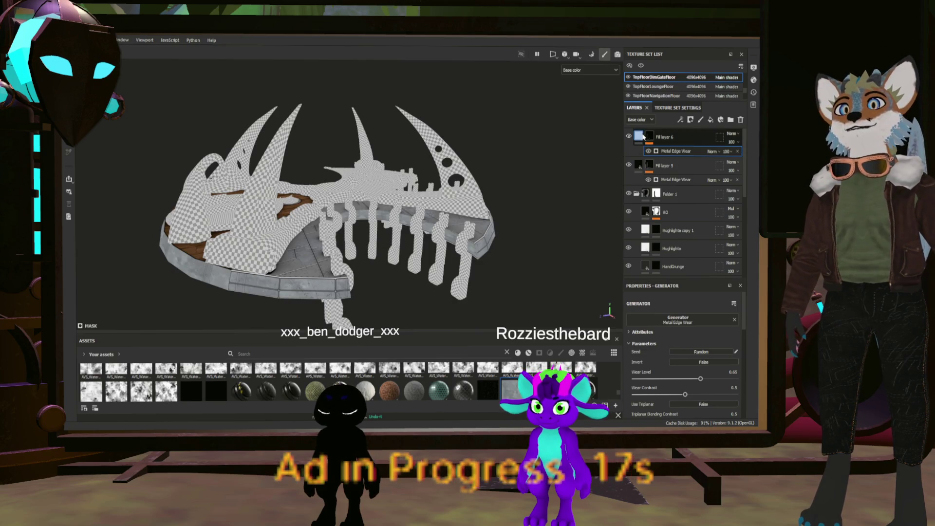
left_click(643, 136)
left_click(668, 155)
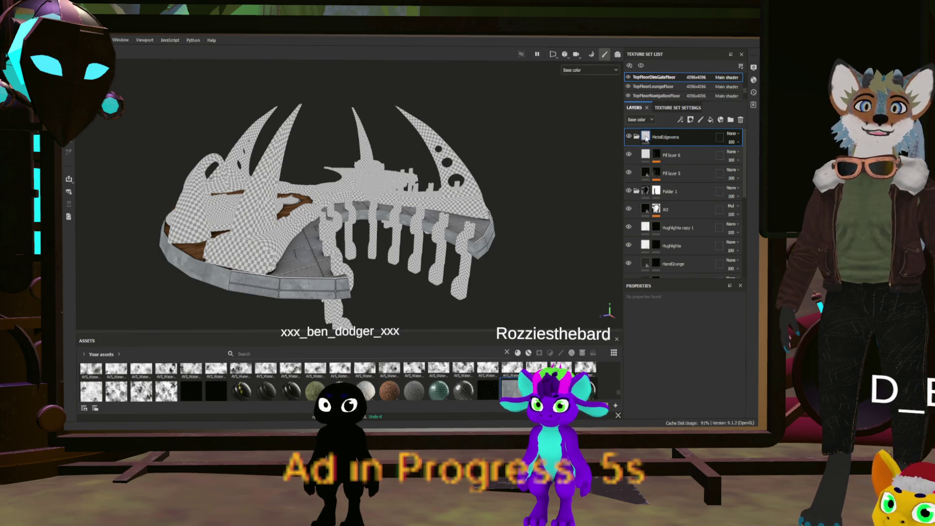
- Add a black mask to the MetalEdgewera folder
left_click(691, 120)
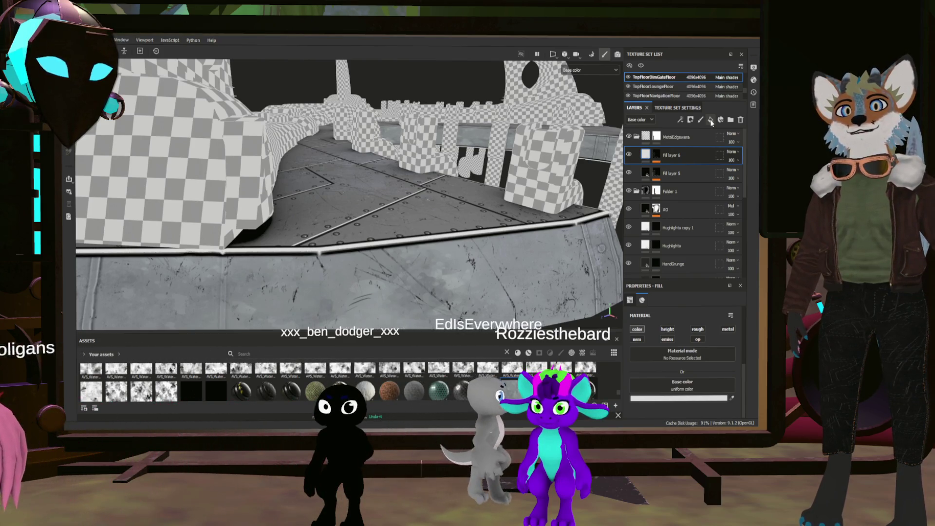
- Add Fill layer 7 above the edge-wear folder with its height channel disabled
left_click(674, 141)
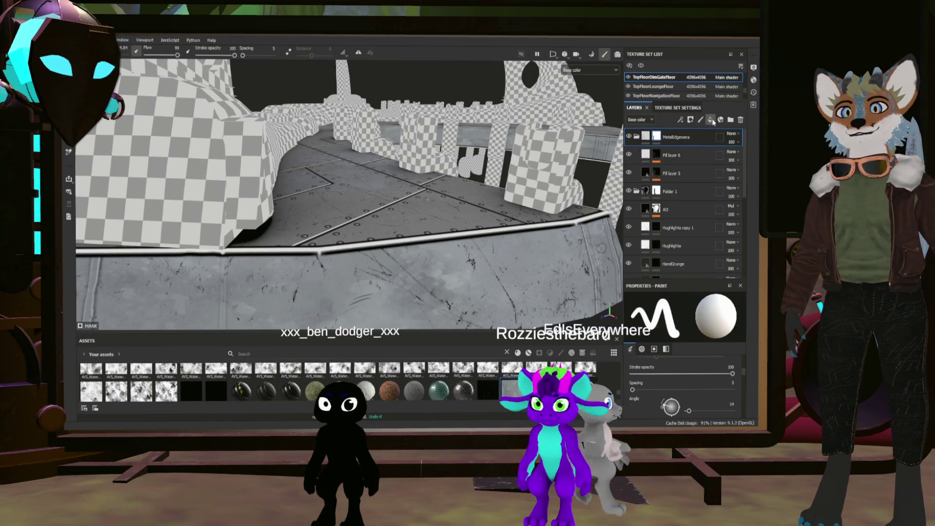
left_click(711, 121)
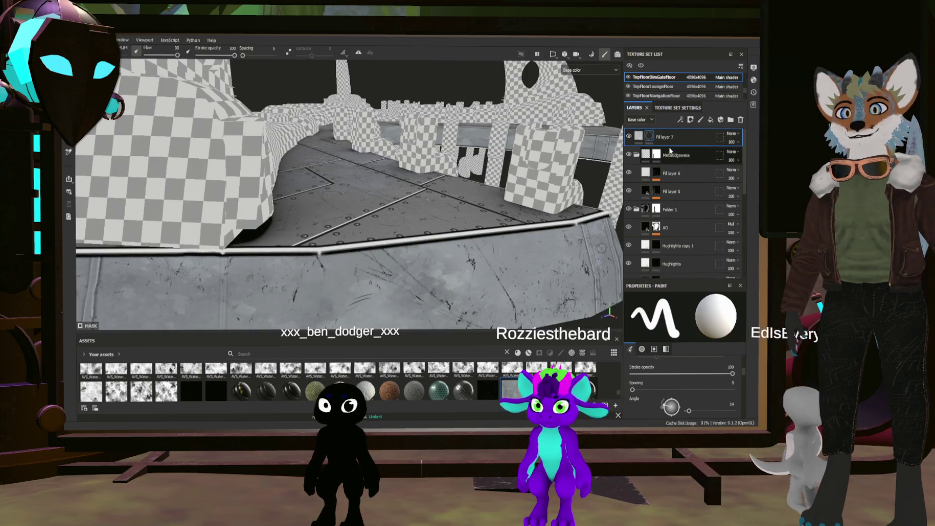
left_click(639, 136)
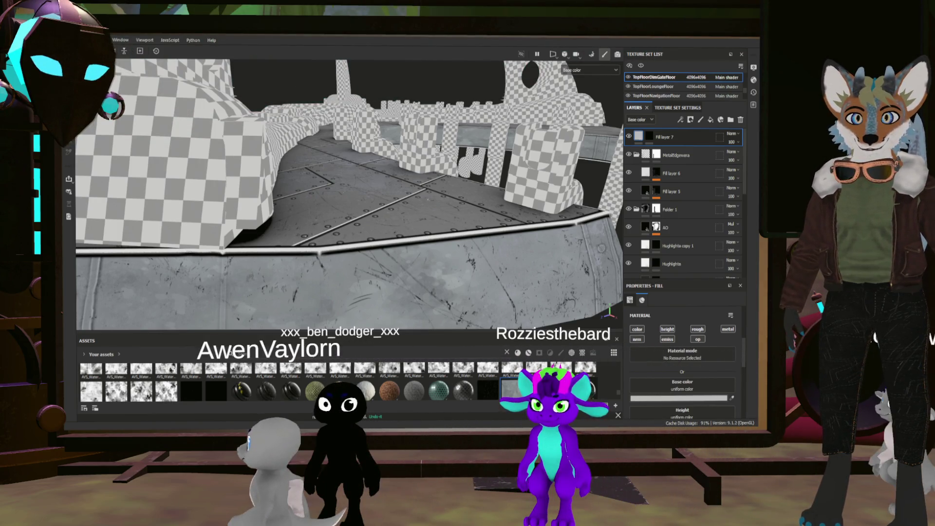
left_click(668, 330)
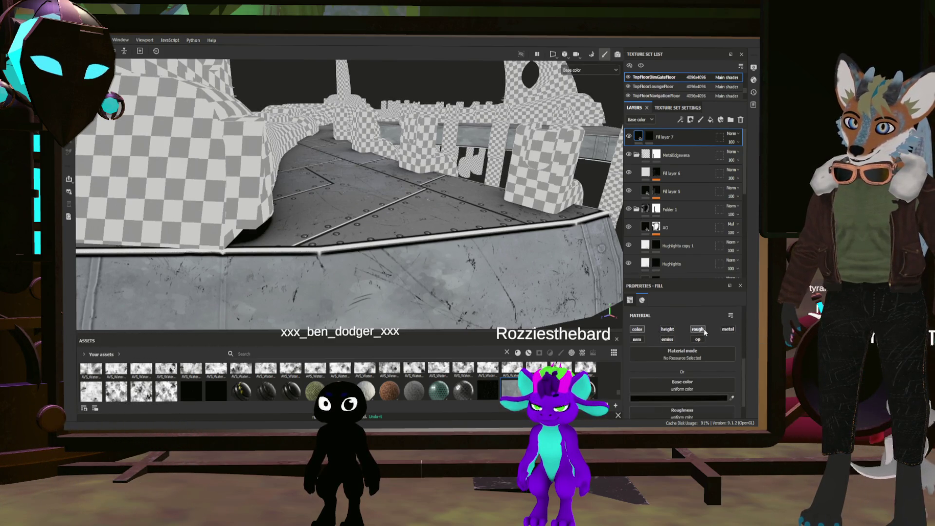
- Select Fill layer 7's mask and set a tiny brush with Hardness 0
left_click_drag(422, 256, 237, 277, "alt")
mouse_move(329, 265)
left_mouse_down("alt")
mouse_move(400, 256)
mouse_move(370, 256)
left_mouse_up("alt")
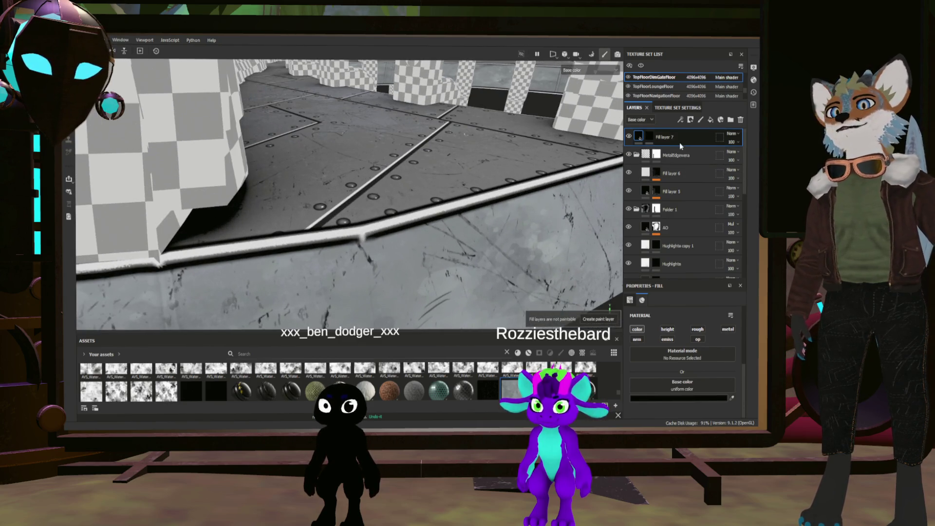
left_click(649, 137)
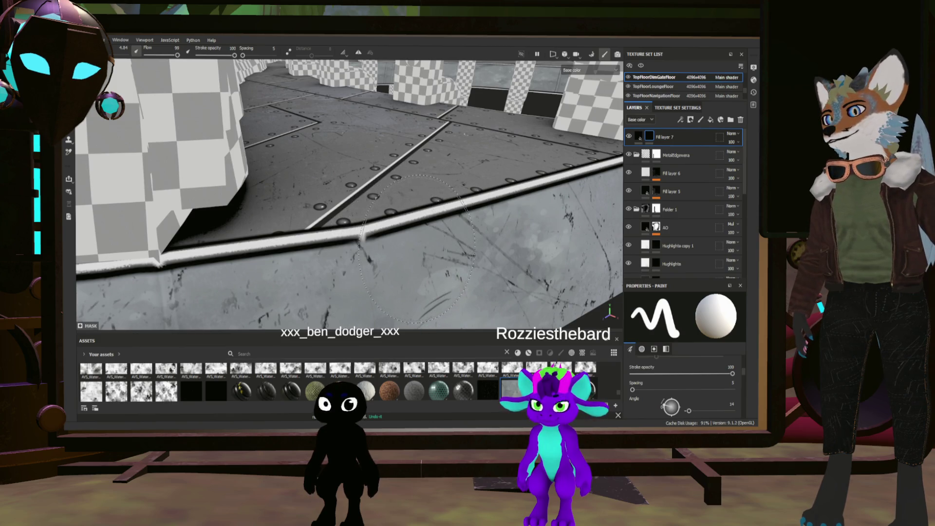
right_click_drag(418, 249, 422, 248, "ctrl")
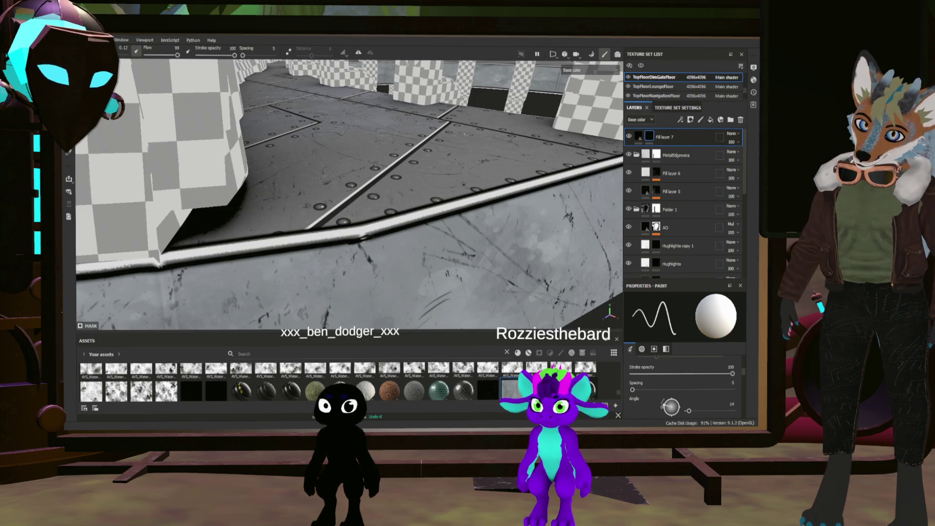
scroll(745, 372, "down", 3)
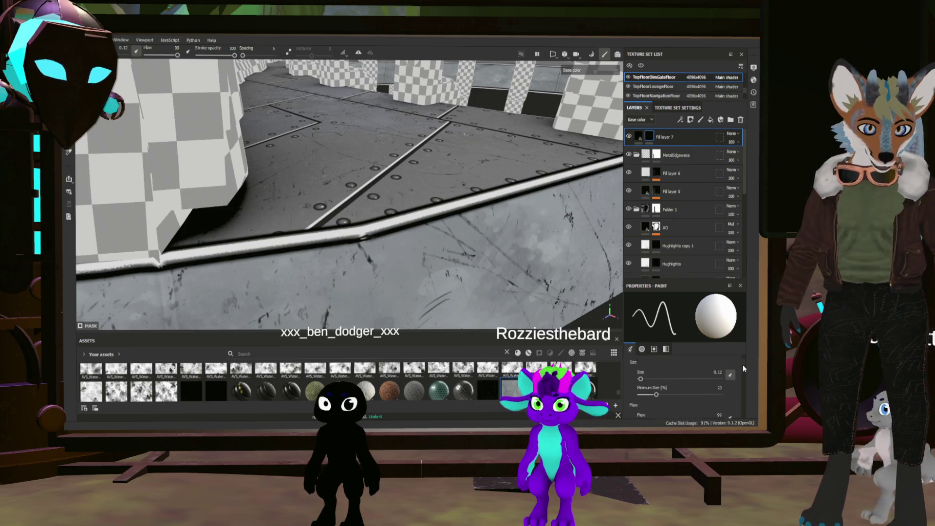
scroll(744, 384, "down", 5)
scroll(739, 395, "up", 1)
left_click_drag(730, 406, 636, 406)
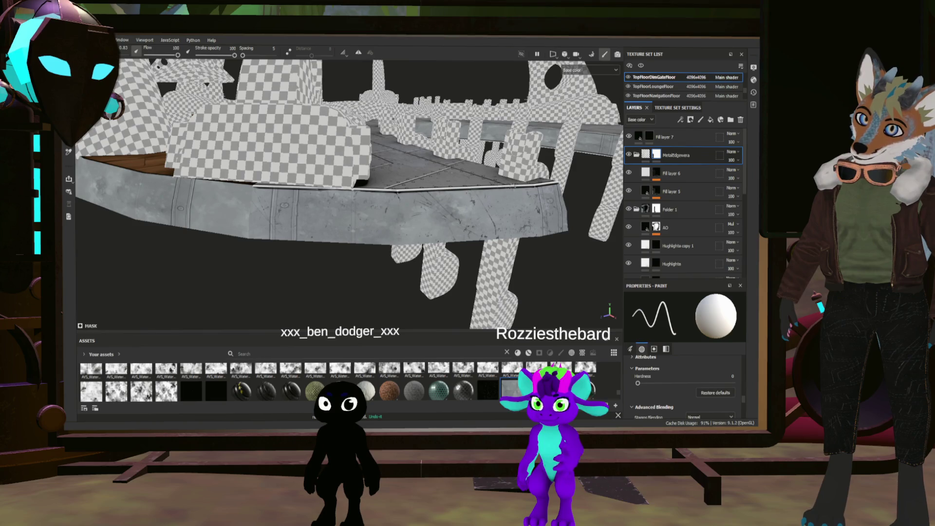
- Frame and orbit around the floor model, then save the project
key("f")
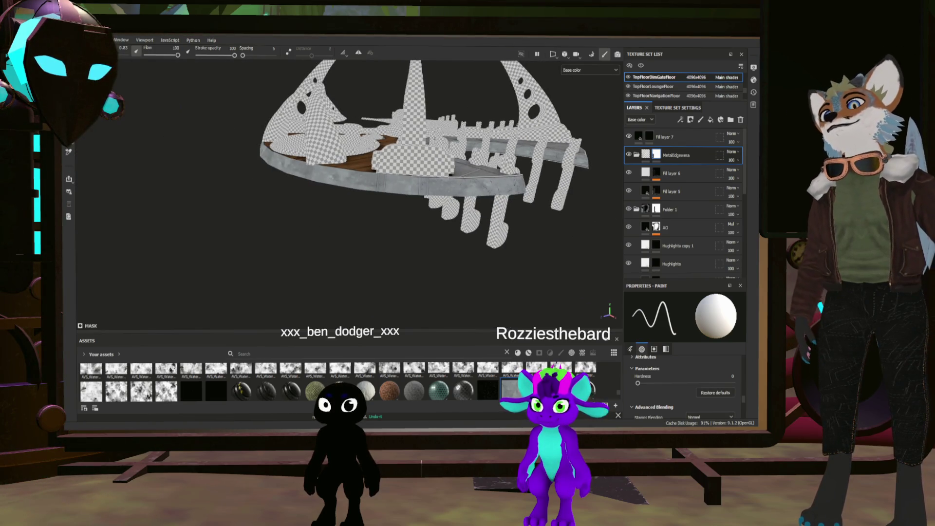
left_click_drag(516, 200, 396, 230, "alt")
scroll(355, 204, "up", 3)
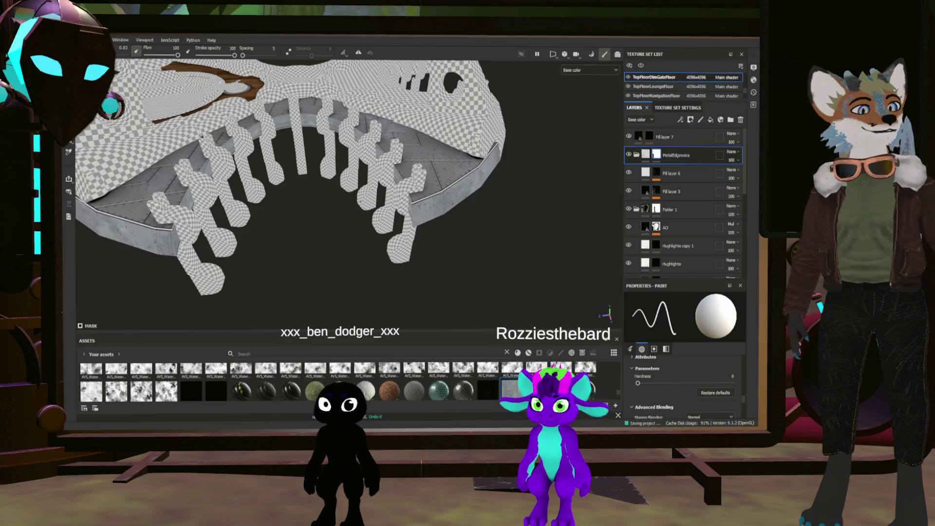
key("ctrl")
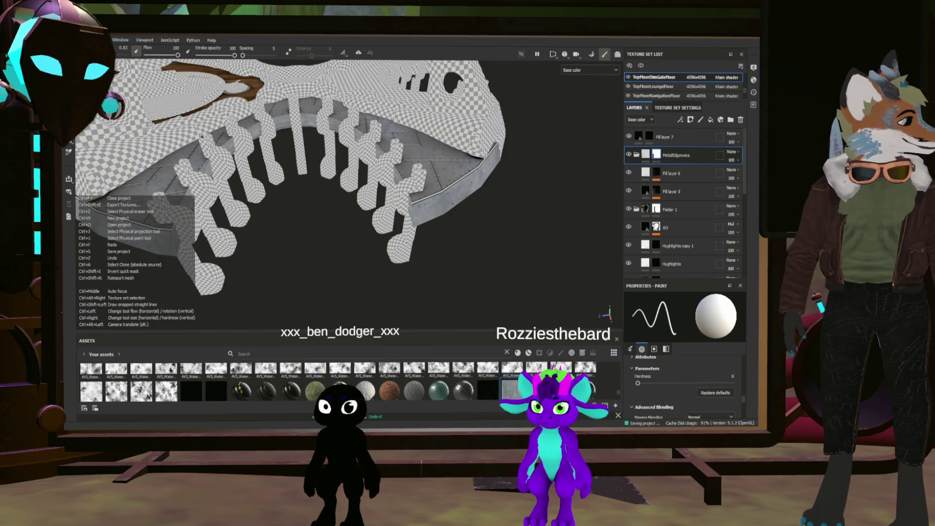
left_click_drag(341, 195, 370, 200, "alt")
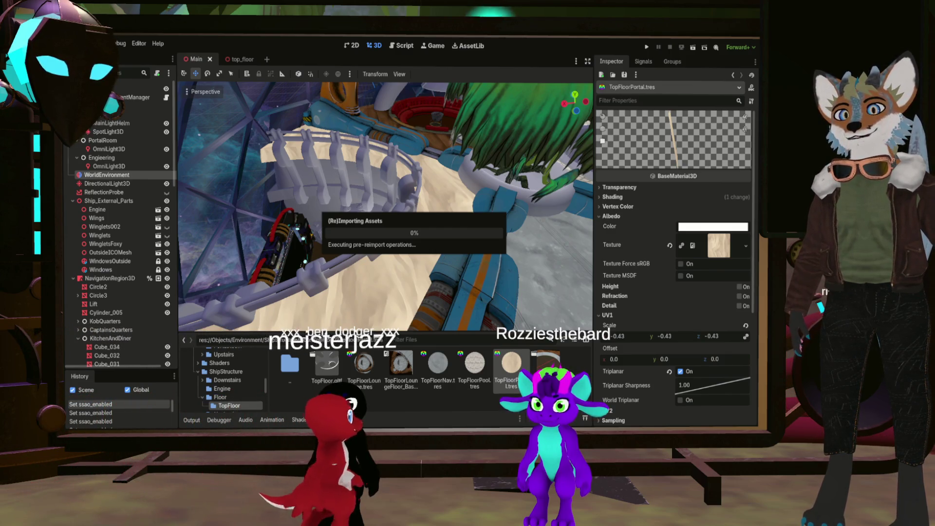
- Reset UV1 Scale to 1.0, set BaseColourFlatTop as Albedo Texture, and disable Triplanar
left_click(745, 326)
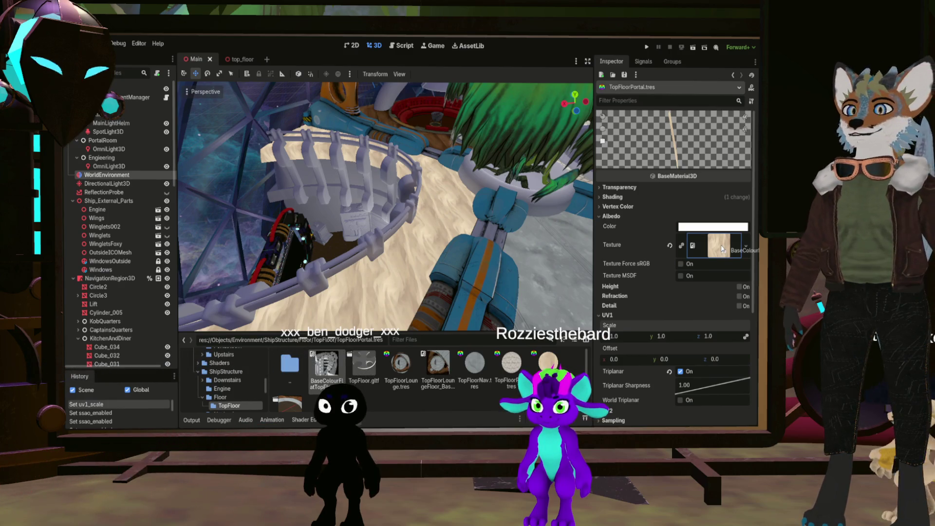
left_click_drag(721, 248, 720, 246)
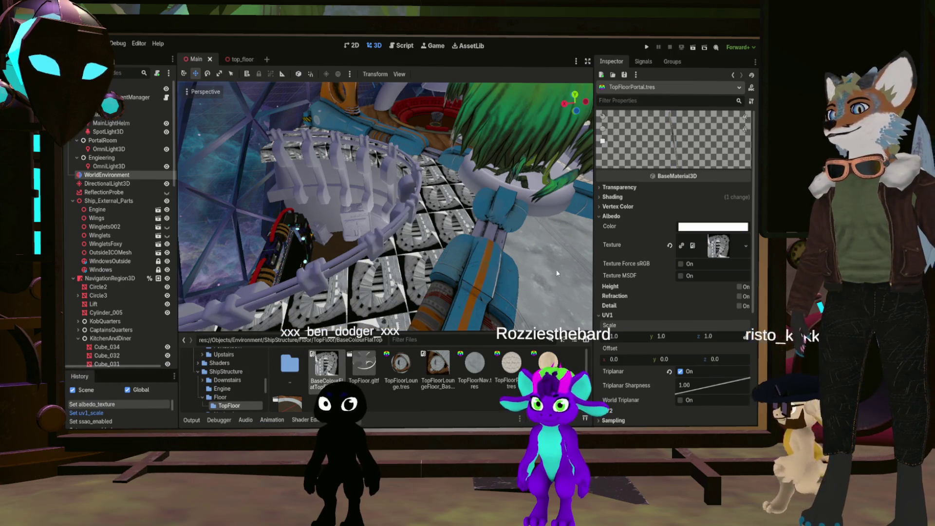
left_click(681, 372)
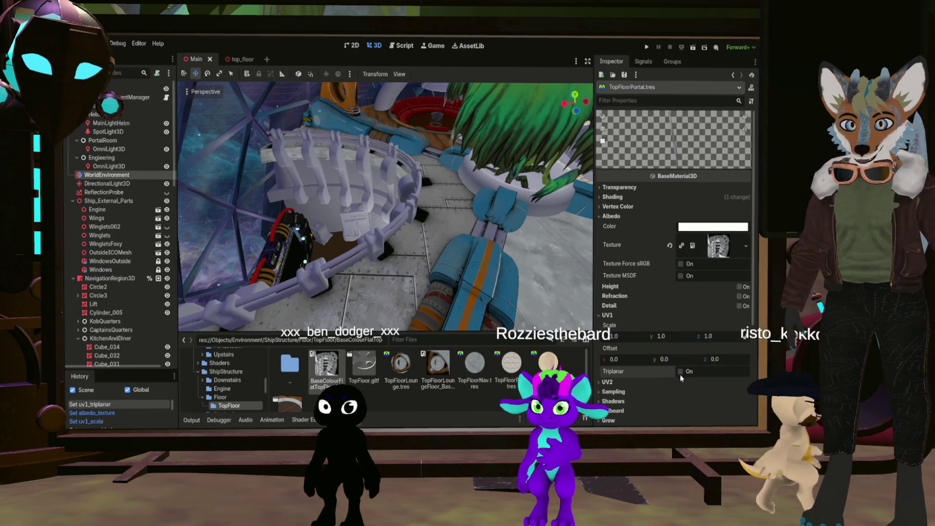
scroll(422, 271, "down", 10)
scroll(421, 271, "up", 8)
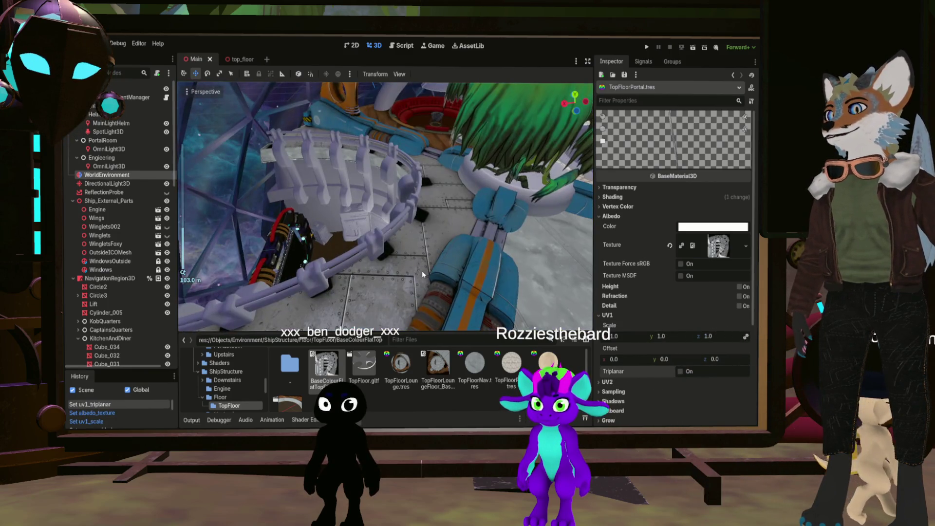
middle_click_drag(422, 270, 395, 197)
- Orbit above the lift well and select the TopFloorRailsPortal node in the viewport
mouse_move(405, 302)
middle_mouse_down()
mouse_move(395, 318)
mouse_move(416, 326)
mouse_move(395, 224)
mouse_move(437, 258)
mouse_move(428, 241)
mouse_move(407, 234)
mouse_move(392, 253)
mouse_move(211, 138)
middle_mouse_up()
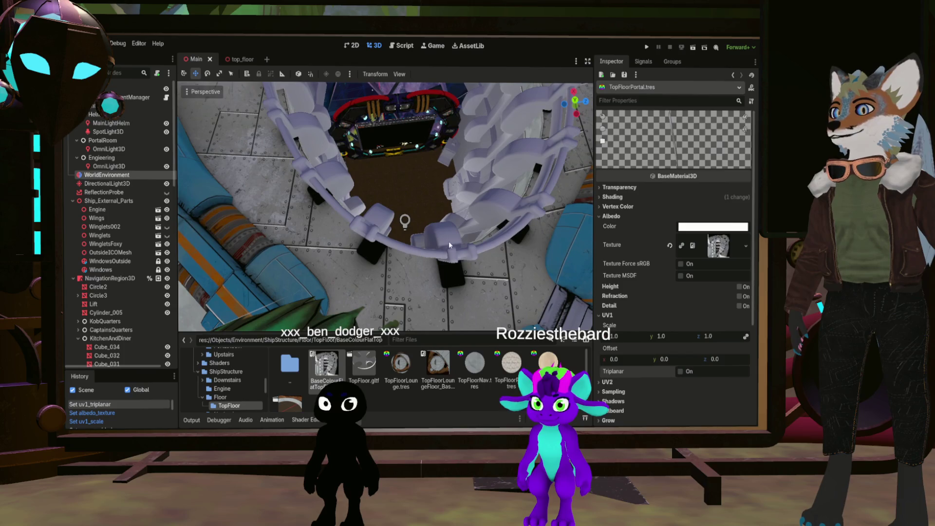
left_click(447, 239)
mouse_move(384, 205)
middle_mouse_down()
mouse_move(371, 196)
mouse_move(477, 201)
middle_mouse_up()
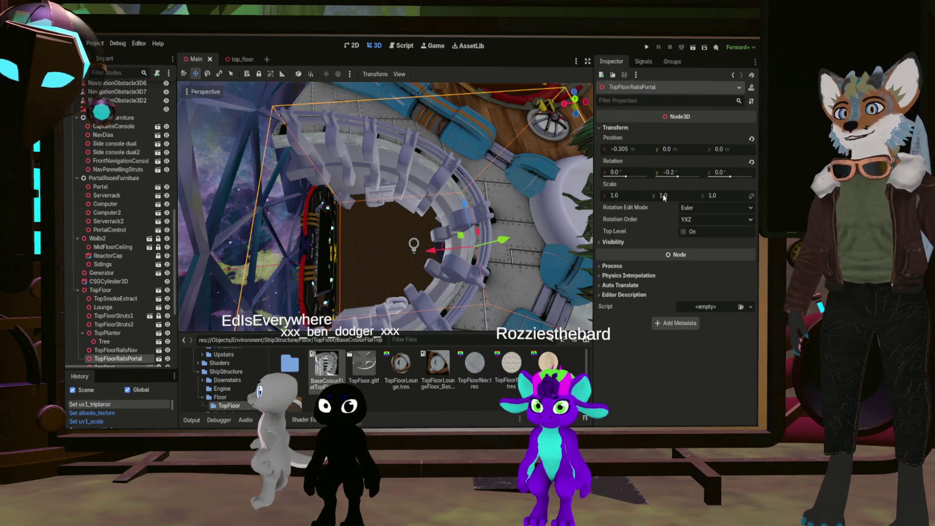
- Set TopFloorRailsPortal's X scale to 1.07, then drag it slightly wider
left_click(633, 195)
type("1.07")
key("Return")
mouse_move(616, 194)
left_mouse_down()
mouse_move(587, 195)
mouse_move(609, 195)
left_mouse_up()
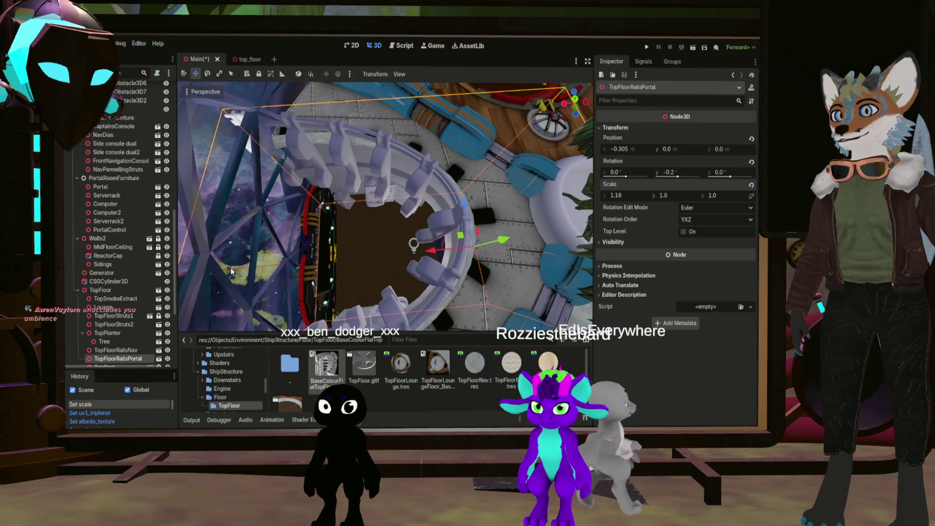
- Slide the portal along the X axis toward the lift opening
key("g")
key("x")
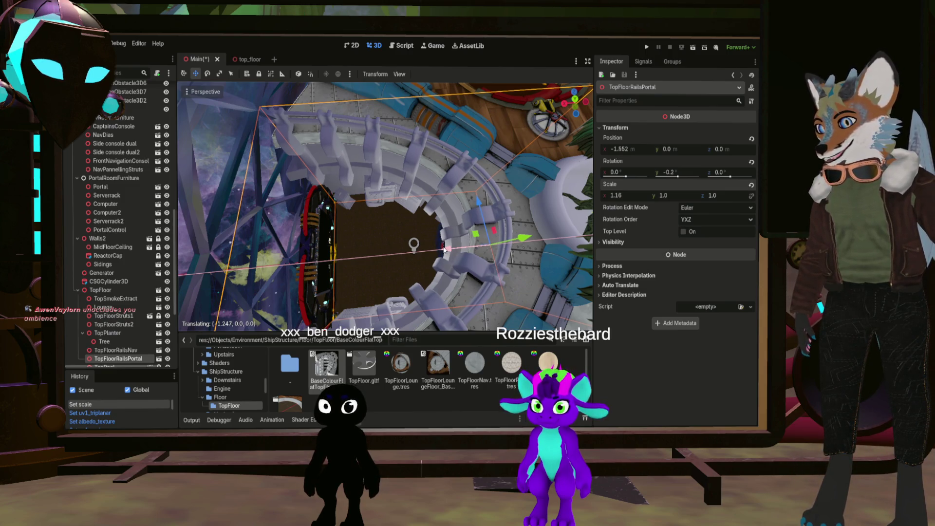
left_click(444, 250)
mouse_move(444, 250)
middle_mouse_down()
mouse_move(240, 275)
mouse_move(200, 233)
middle_mouse_up()
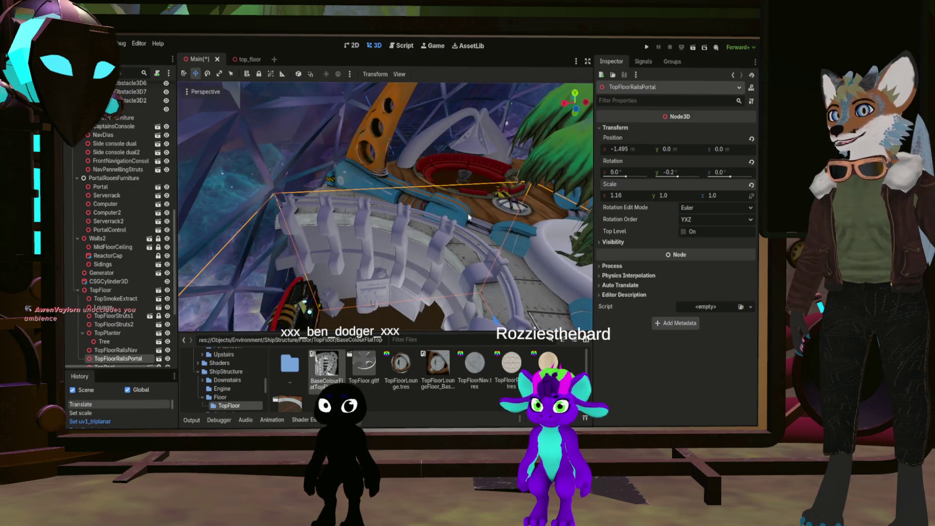
middle_click_drag(341, 219, 331, 215)
middle_click_drag(384, 204, 344, 232)
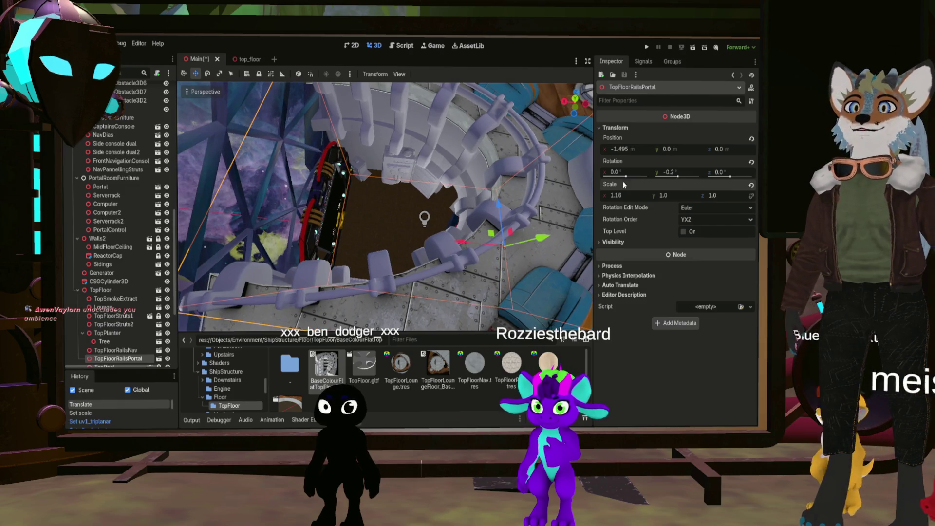
- Fine-tune the portal to X scale 1.145 and X position -1.365 around the lift
left_click_drag(619, 197, 613, 197)
left_click_drag(464, 240, 459, 244)
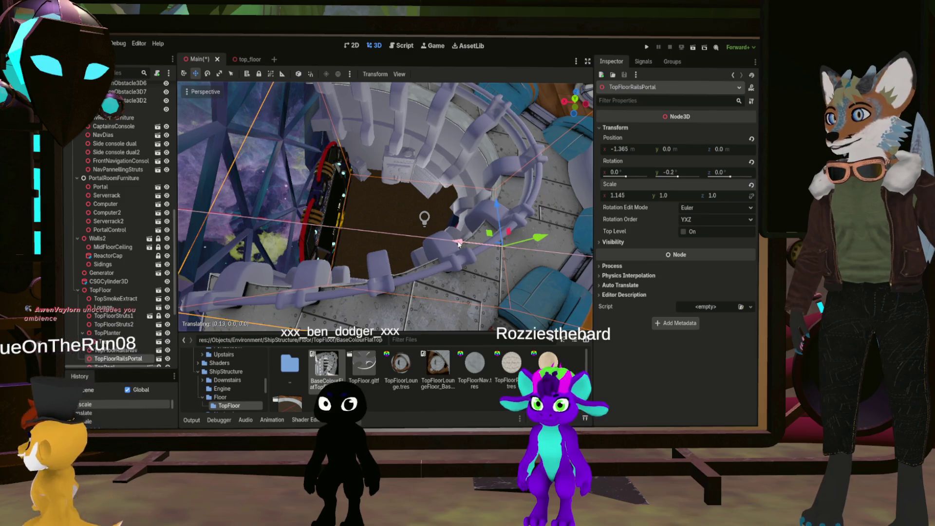
middle_click_drag(458, 245, 436, 216)
middle_click_drag(369, 259, 343, 221)
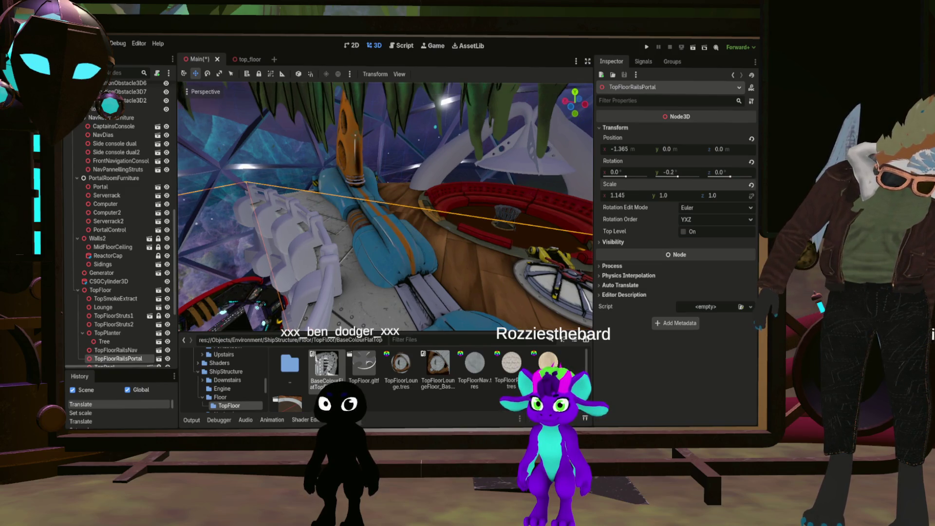
middle_click_drag(343, 221, 298, 132)
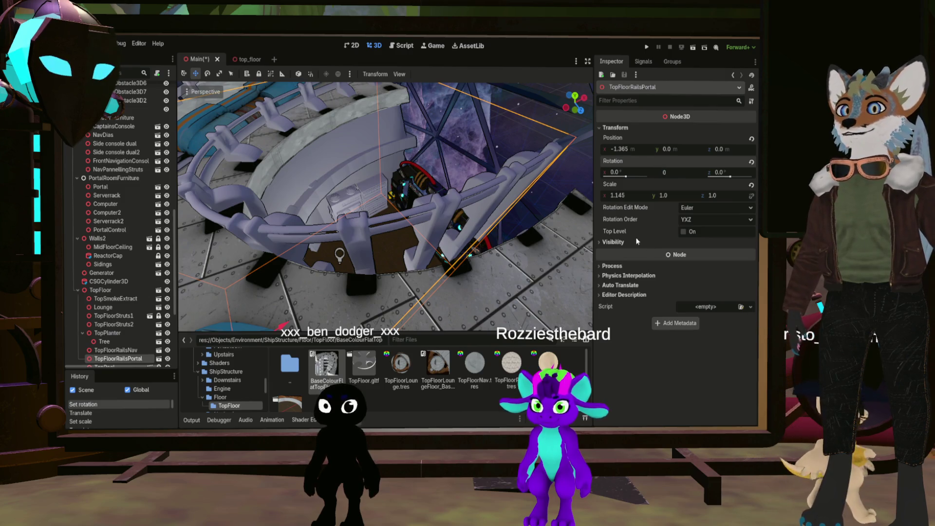
- Set Y rotation to 0, undo a trial X move back to -1.365, and nudge again
key("Return")
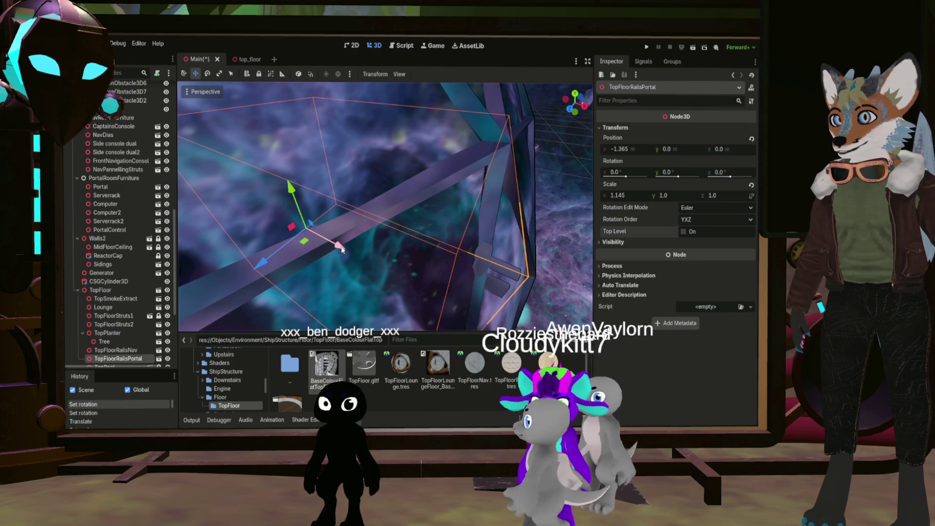
left_click_drag(339, 249, 335, 247)
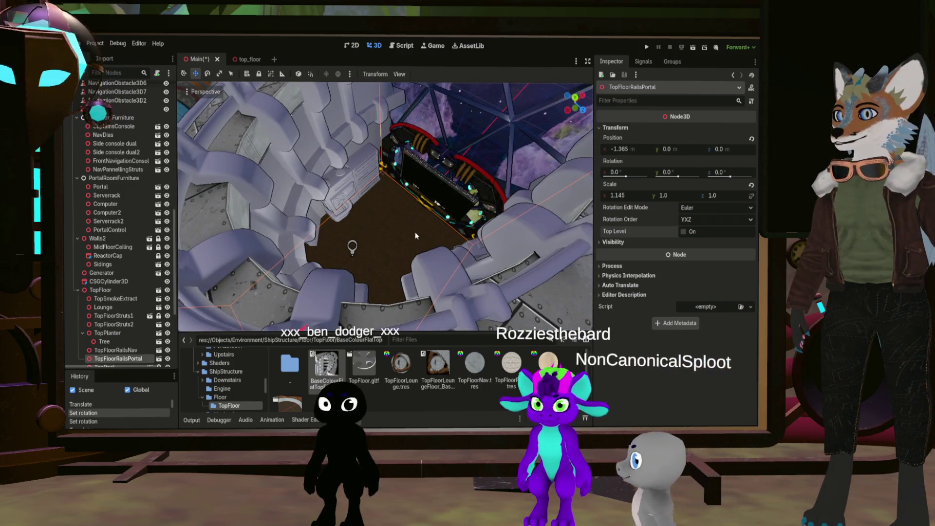
key("ctrl+z")
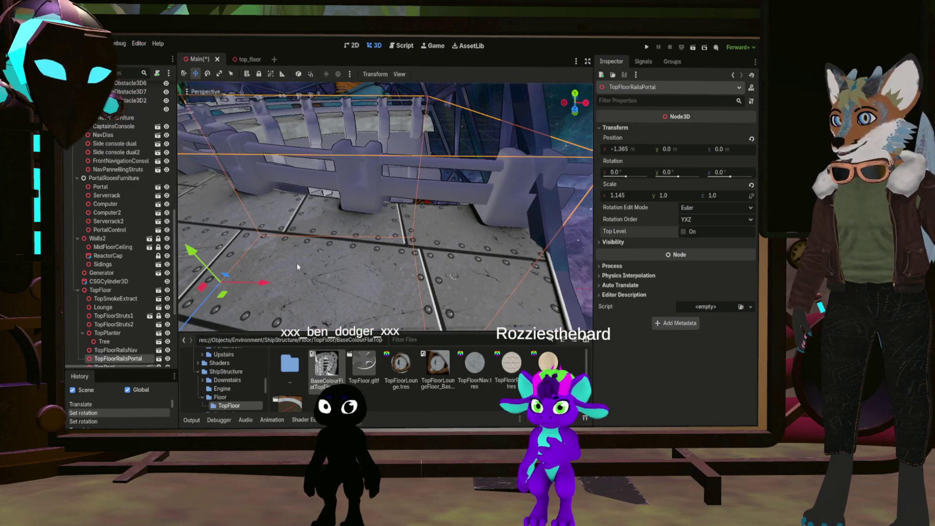
left_click_drag(242, 283, 265, 286)
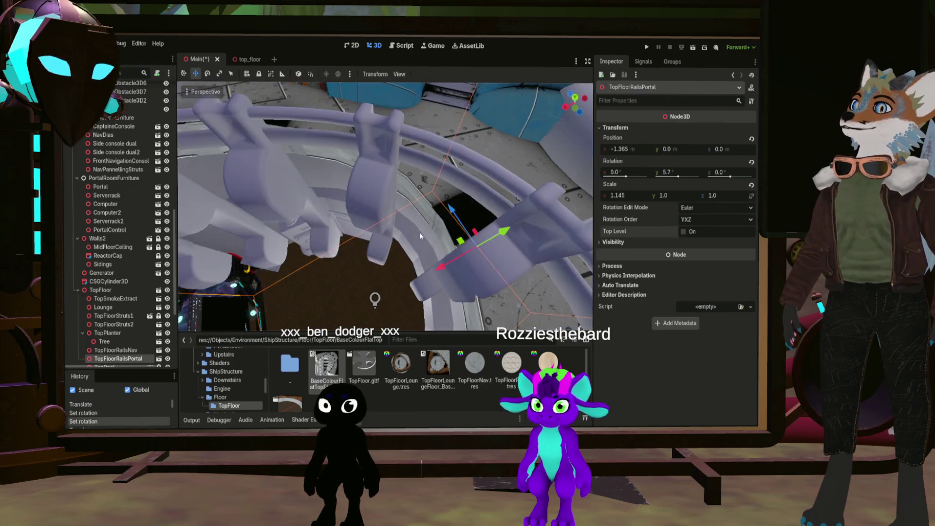
right_click_drag(422, 236, 414, 181)
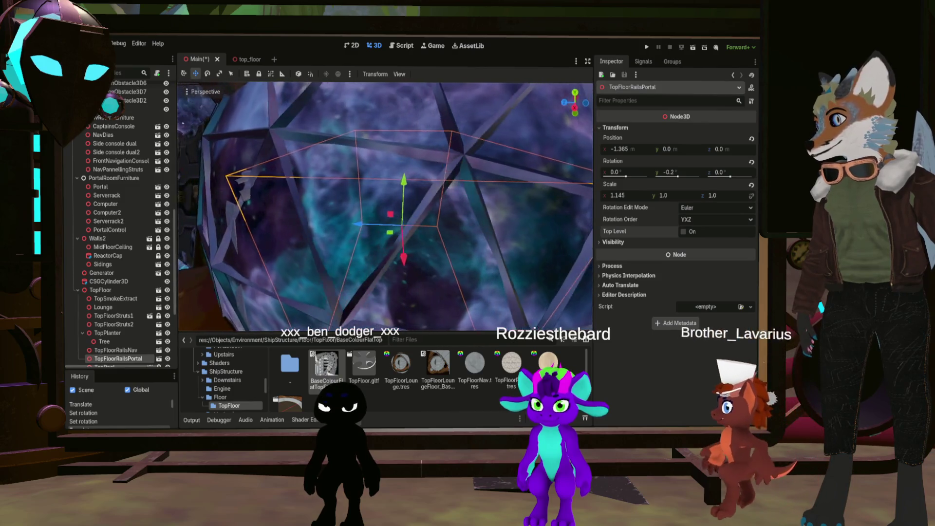
- Set the TopFloorRailsPortal's Y rotation to -0.25°
scroll(592, 195, "down", 3)
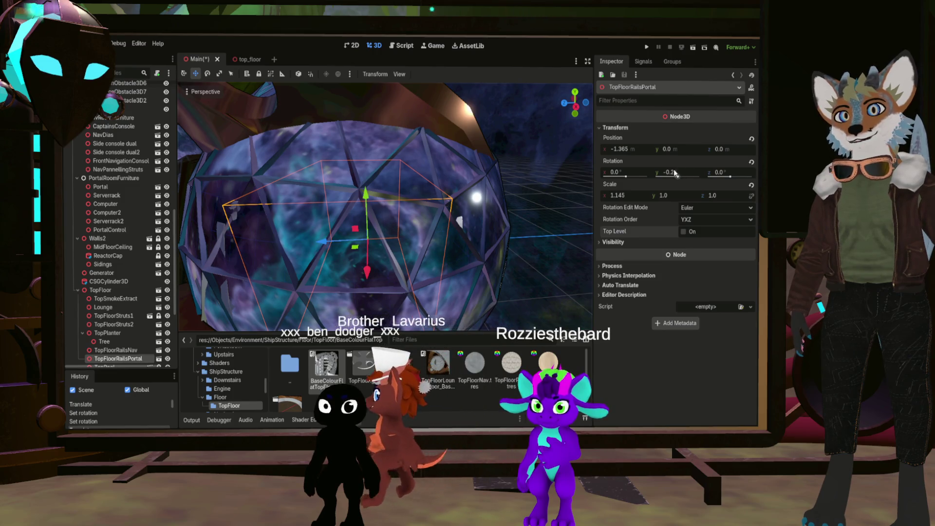
type("5")
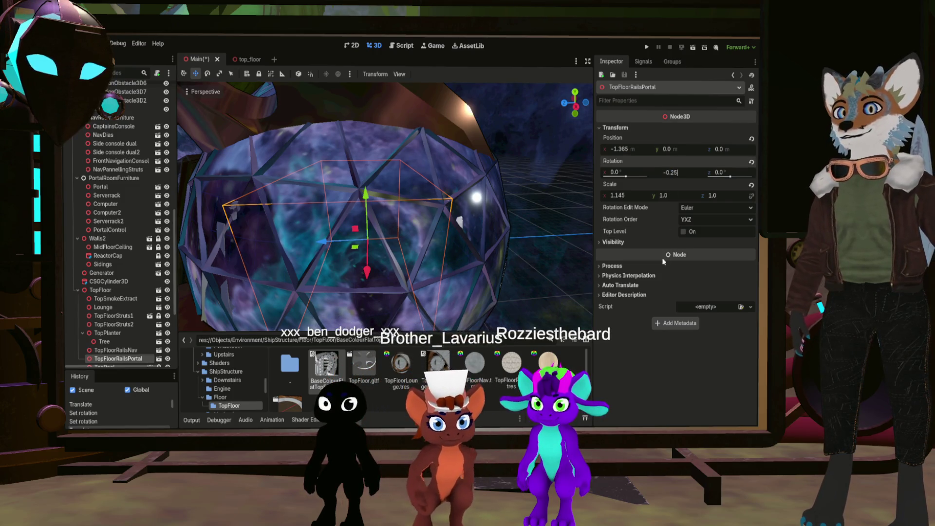
key("Return")
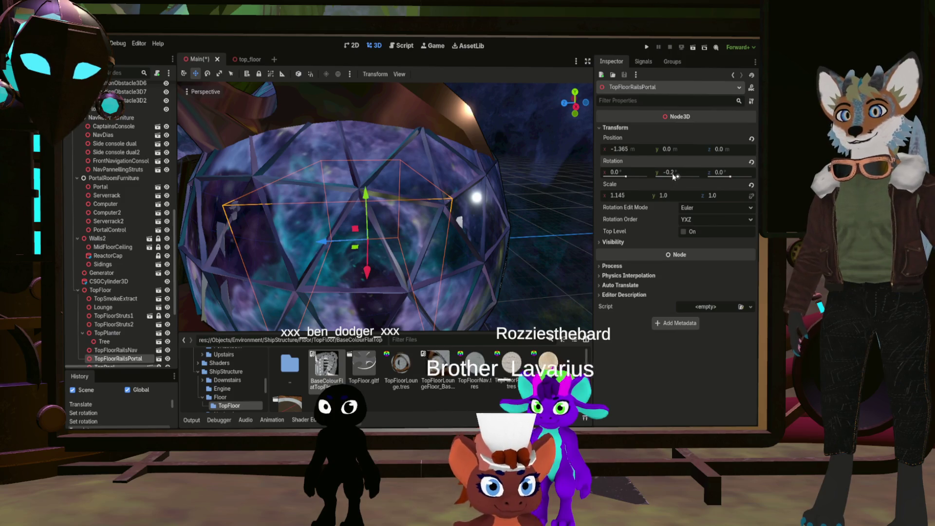
left_click(673, 173)
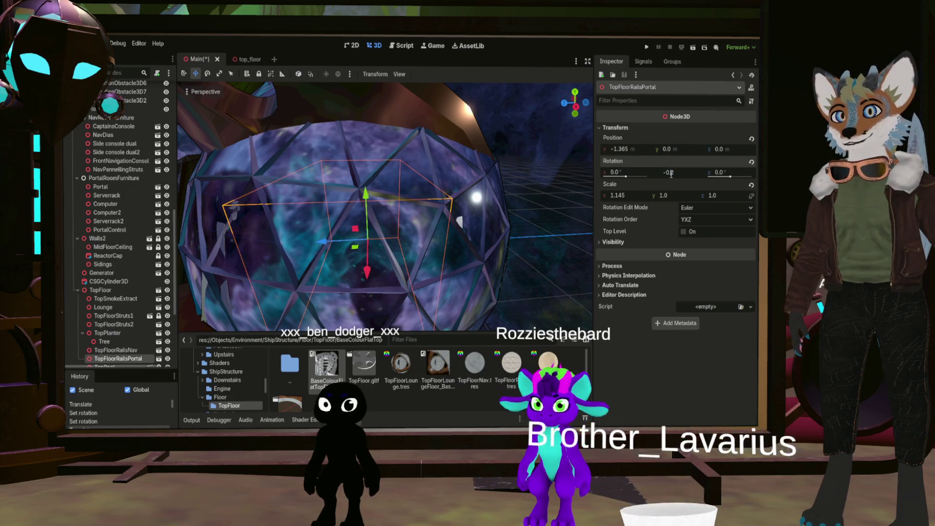